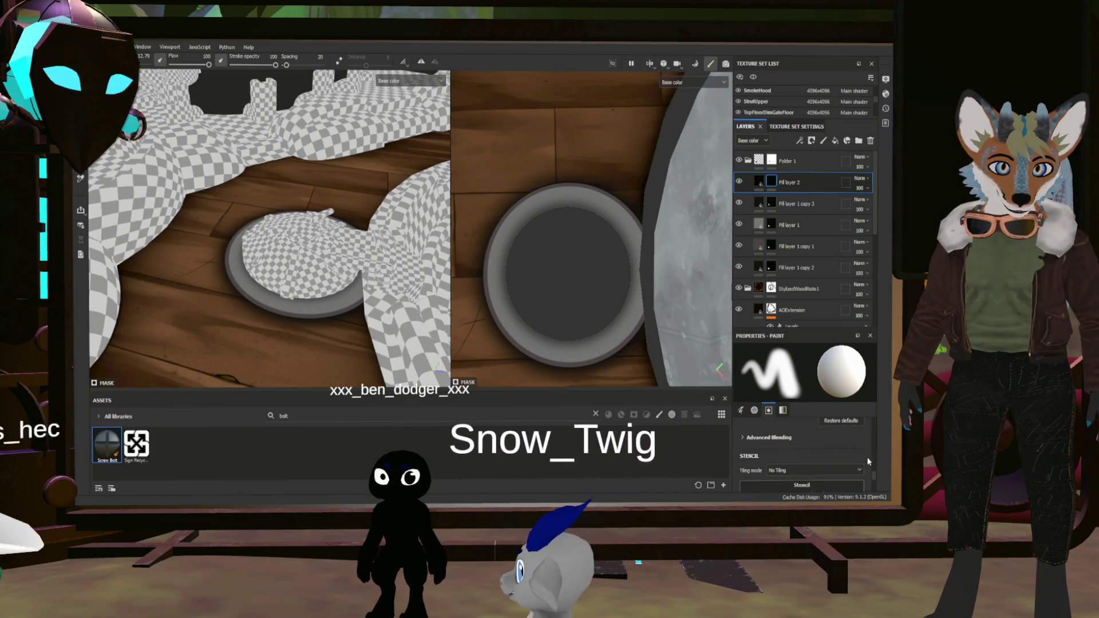
Preview the AO and Thickness mesh maps with B, then return to Base colour
alt+drag(563, 317, 369, 215)
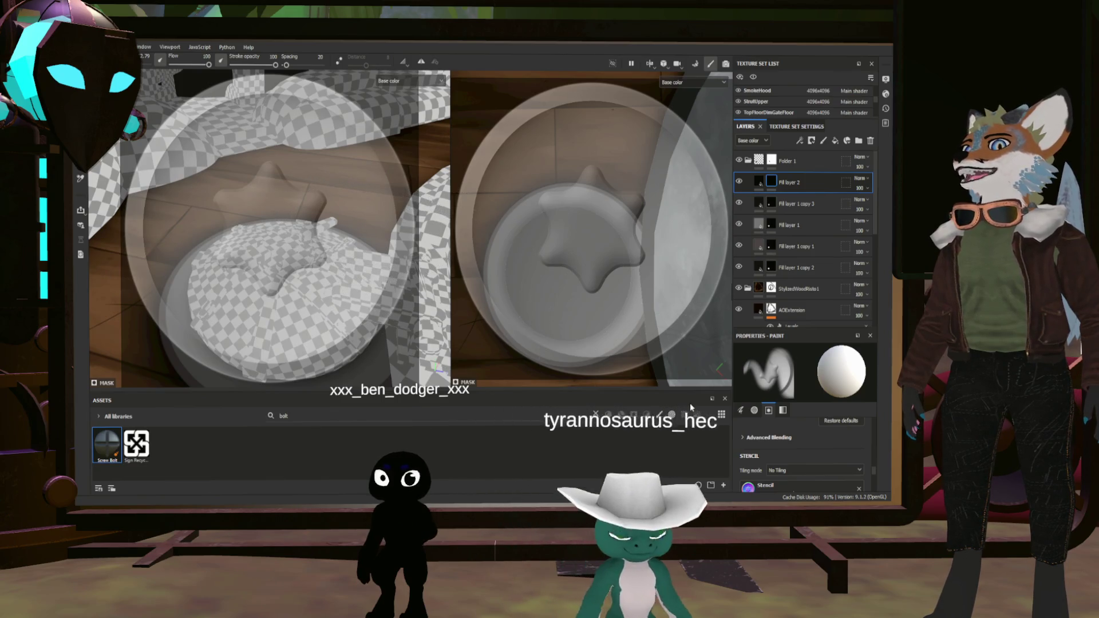
scroll(776, 441, down, 1)
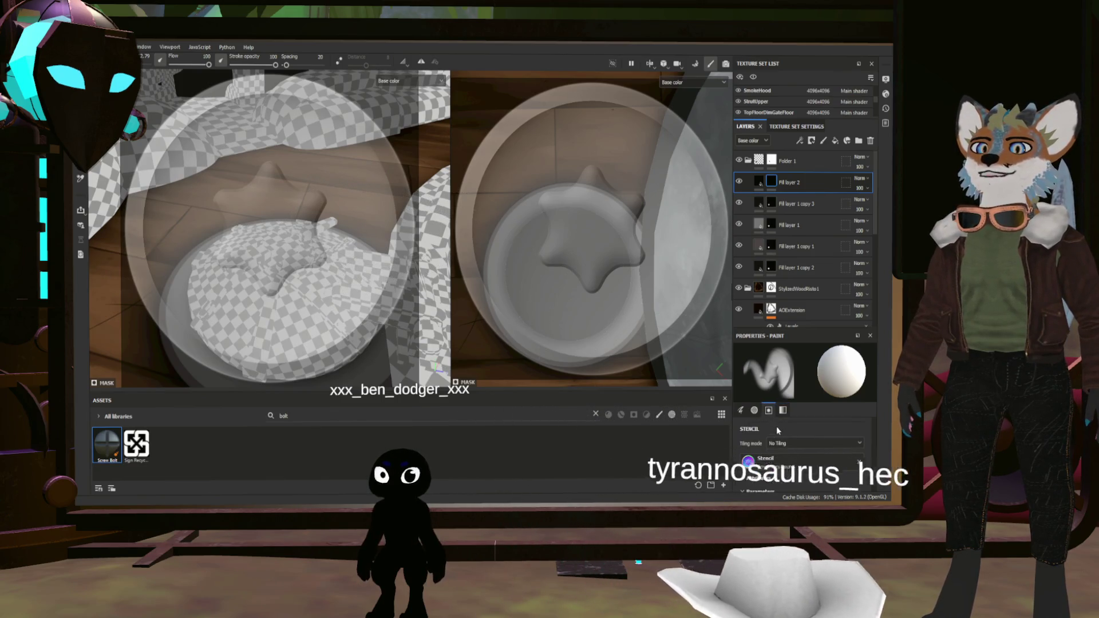
scroll(803, 449, up, 2)
scroll(803, 449, up, 2)
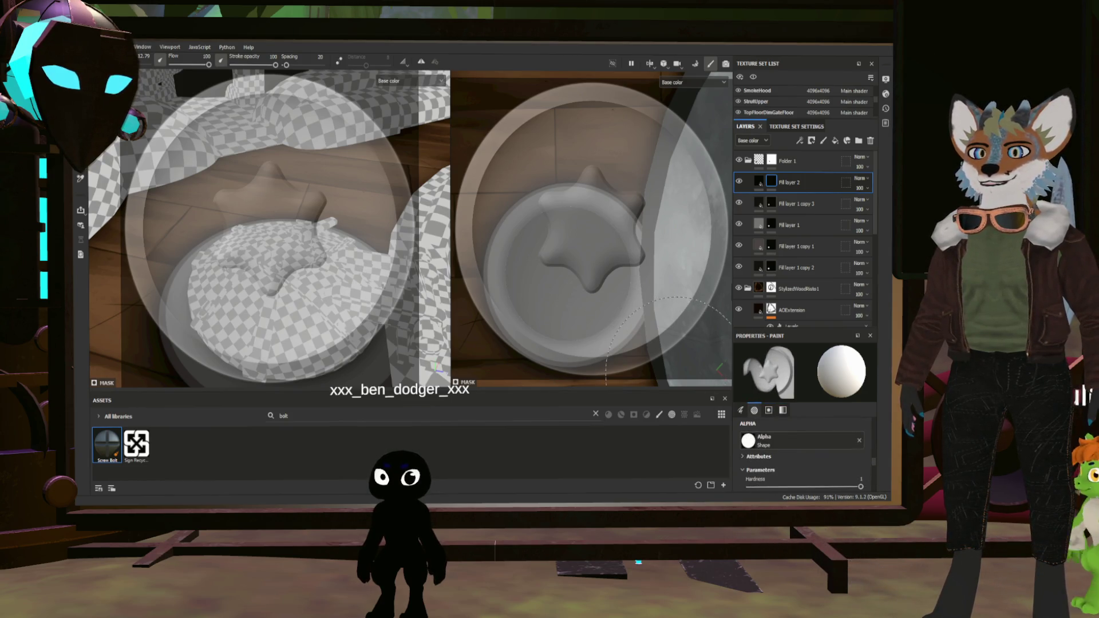
scroll(767, 447, down, 2)
scroll(768, 451, up, 2)
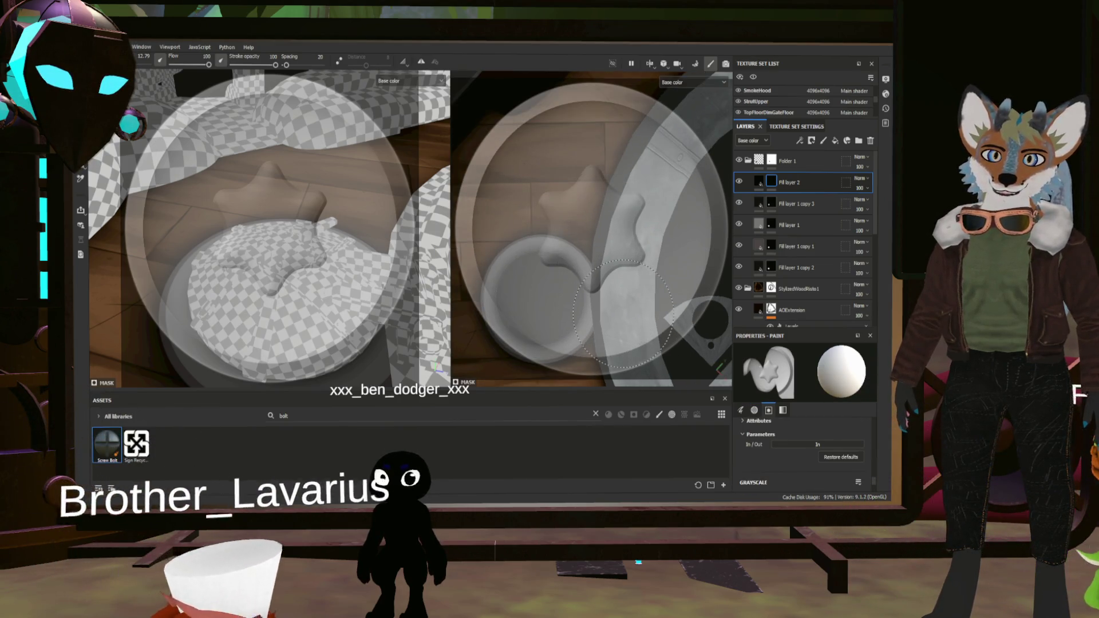
key(alt)
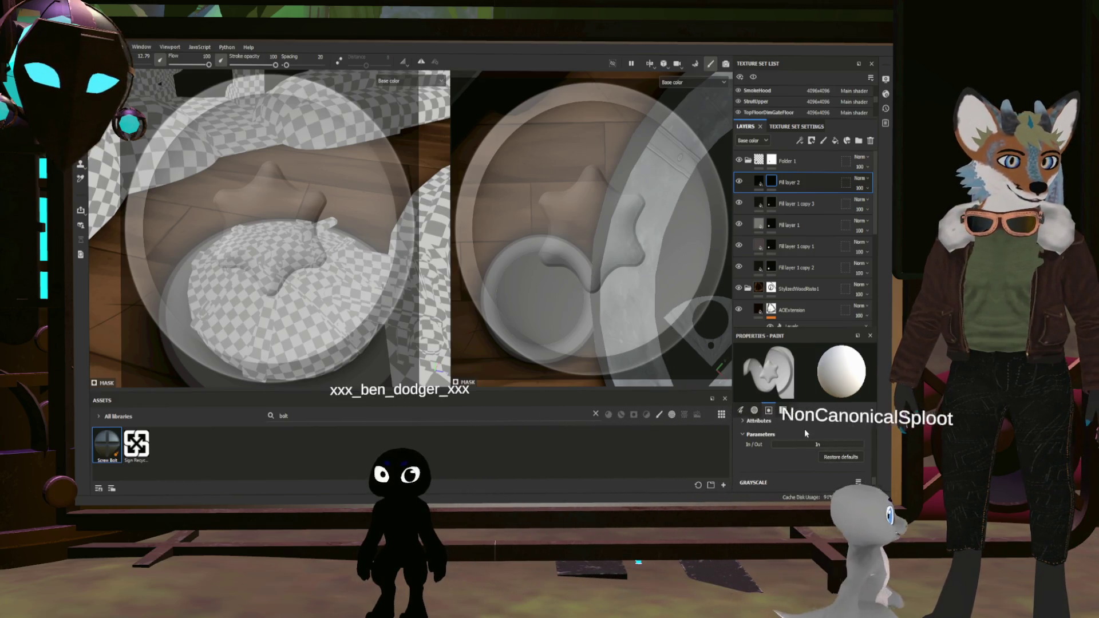
key(b)
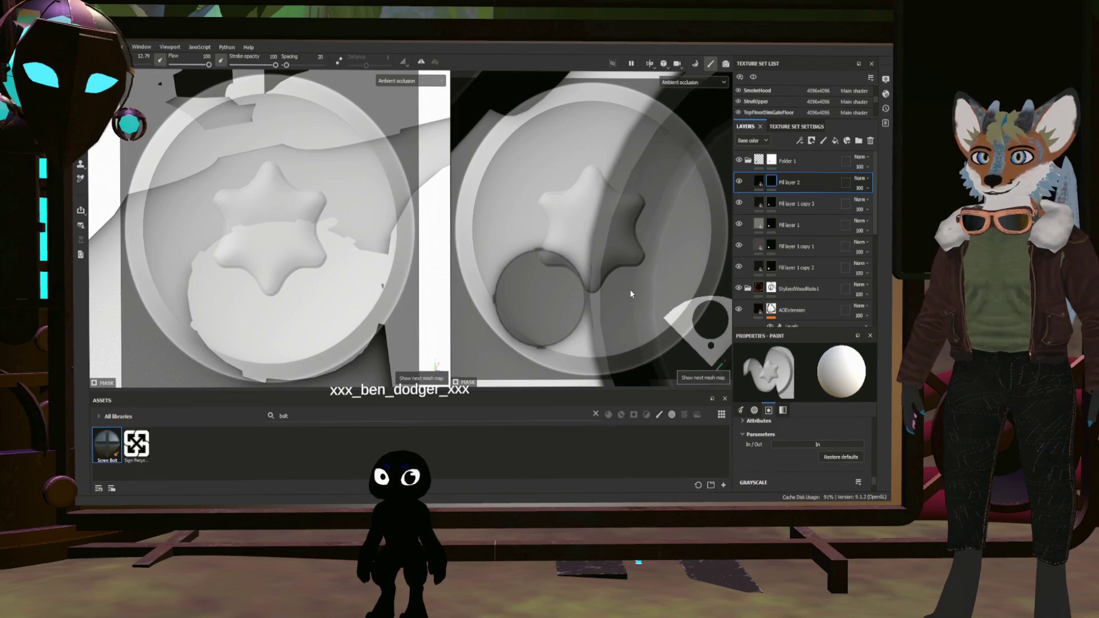
key(b)
key(b)
key(b)
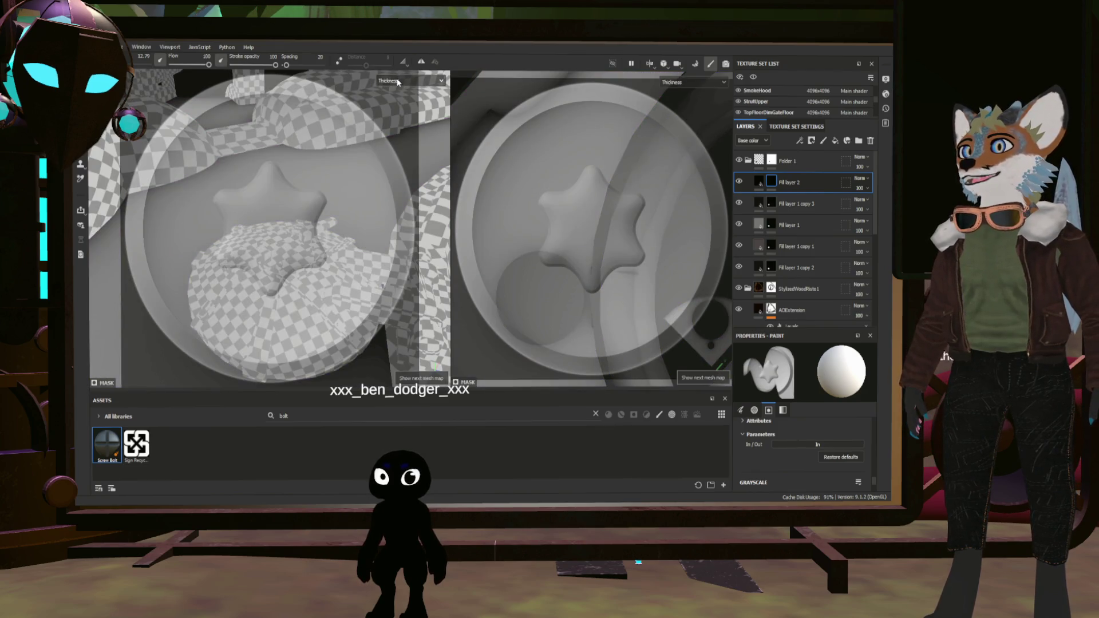
key(c)
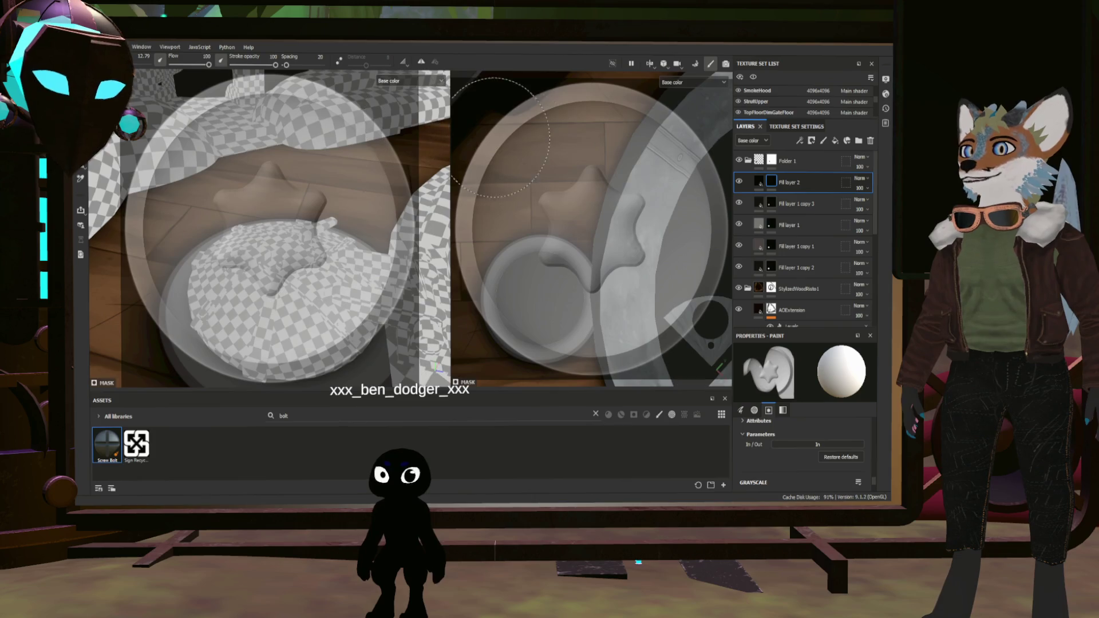
Centre on the star recess and position the Screw Torx Round stencil over it
alt+drag(562, 270, 653, 279)
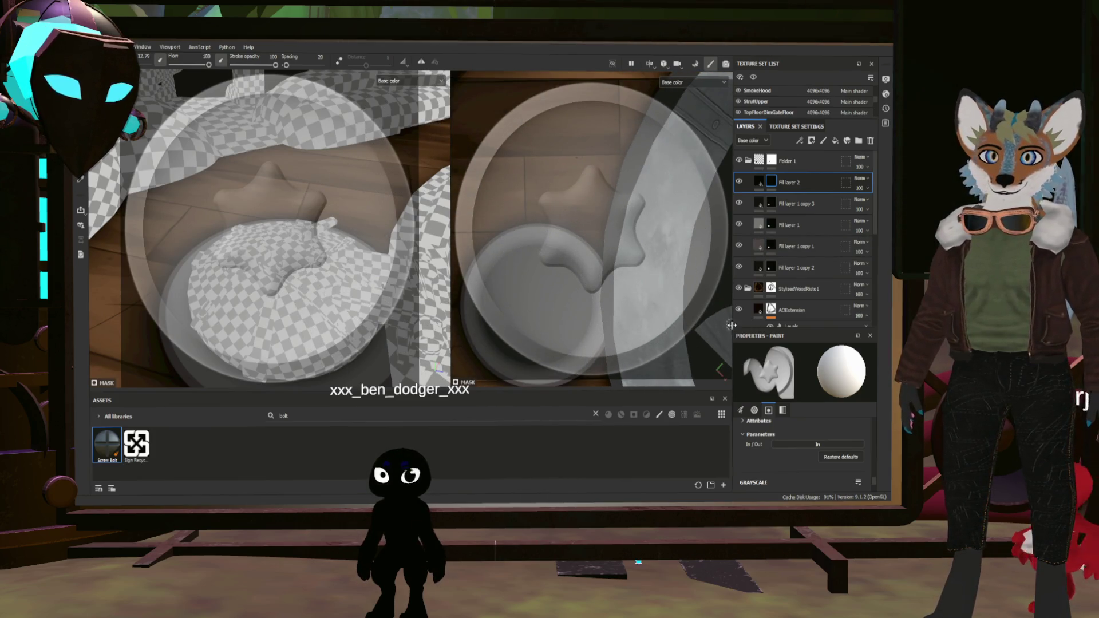
scroll(783, 450, down, 5)
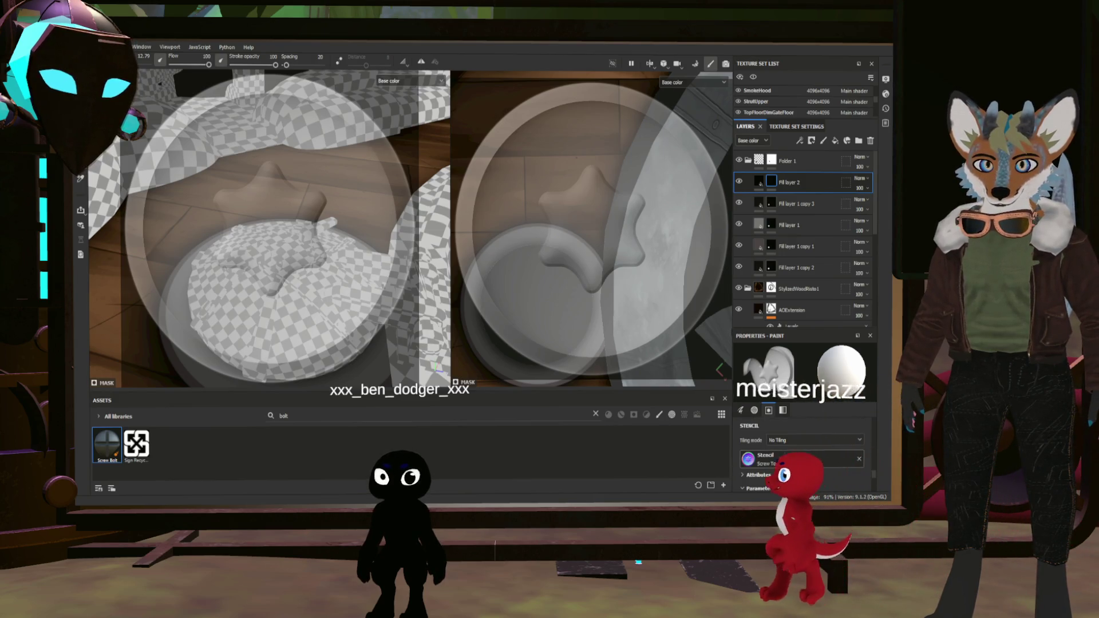
key(f)
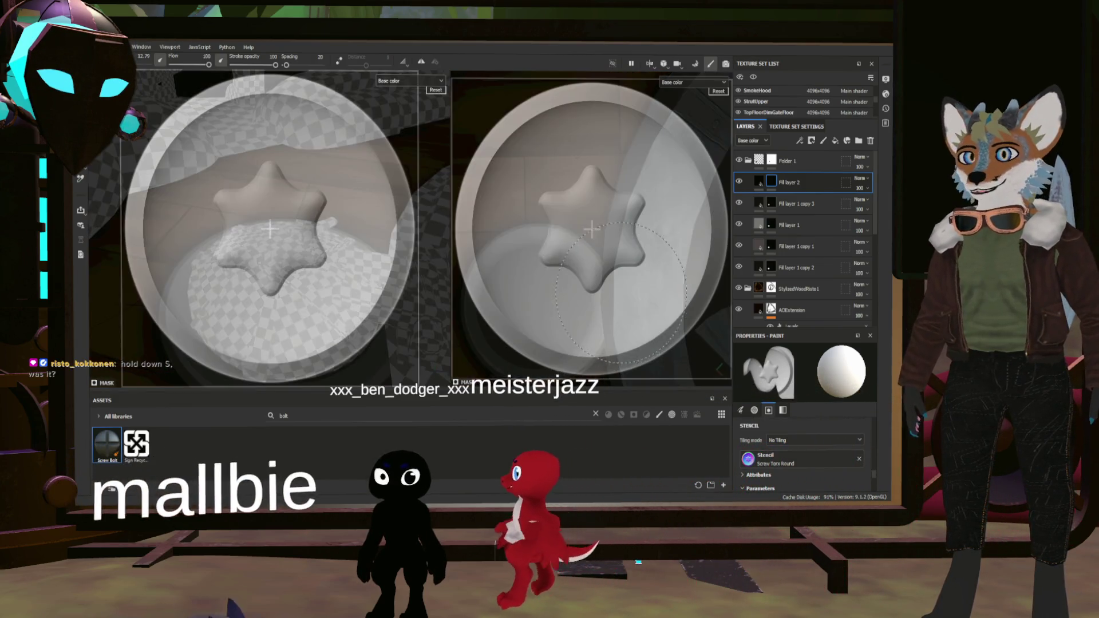
key(s)
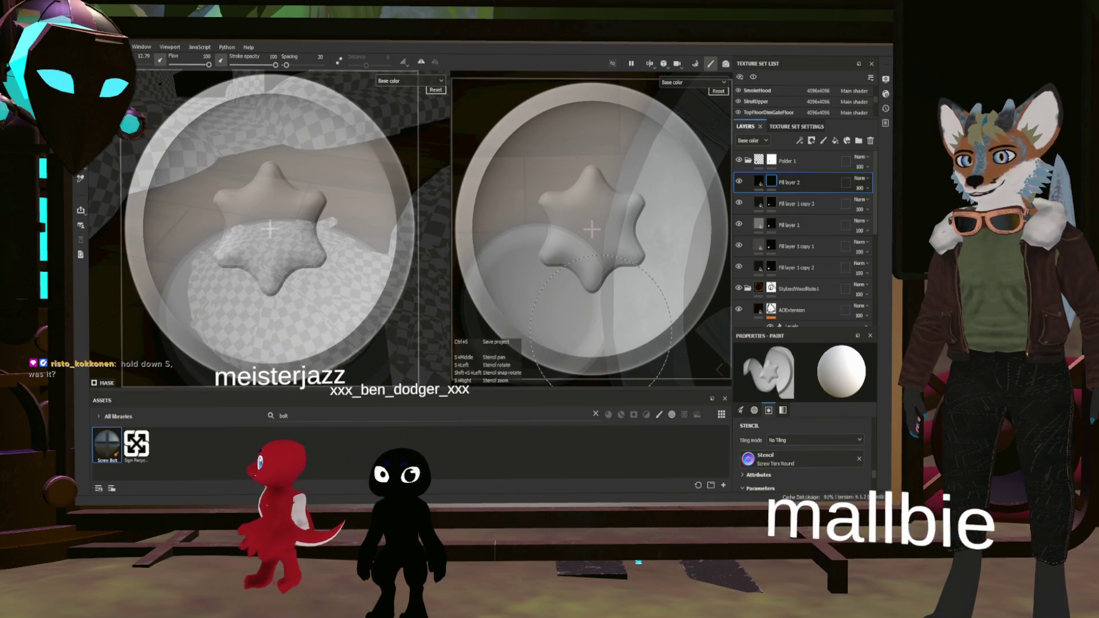
mouse_move(601, 326)
middle_down()
mouse_move(596, 313)
mouse_move(645, 305)
middle_up()
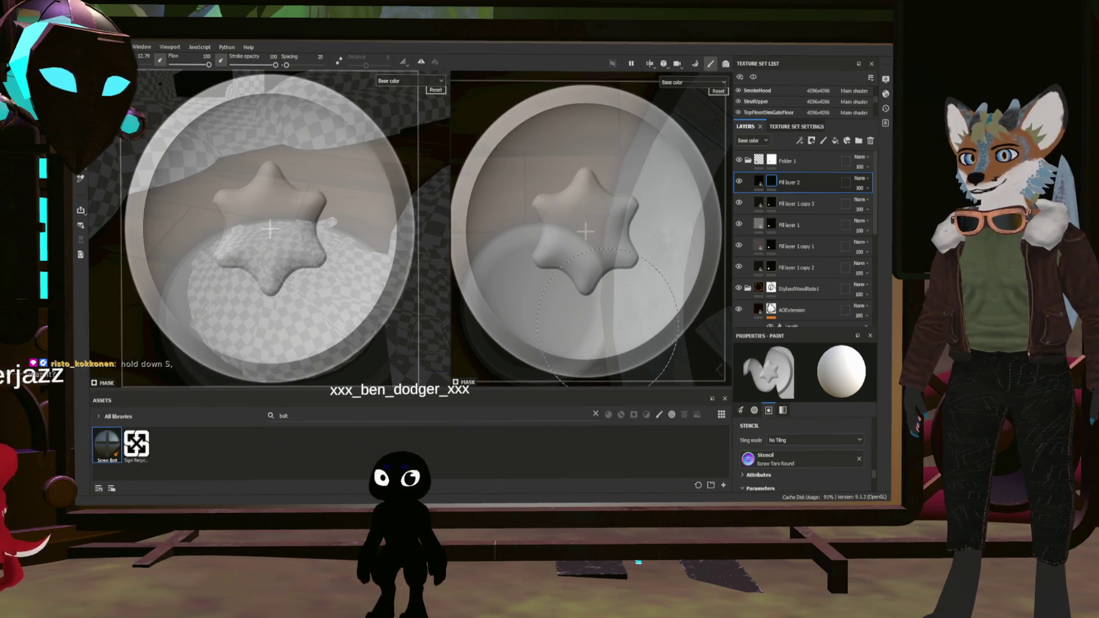
key(s)
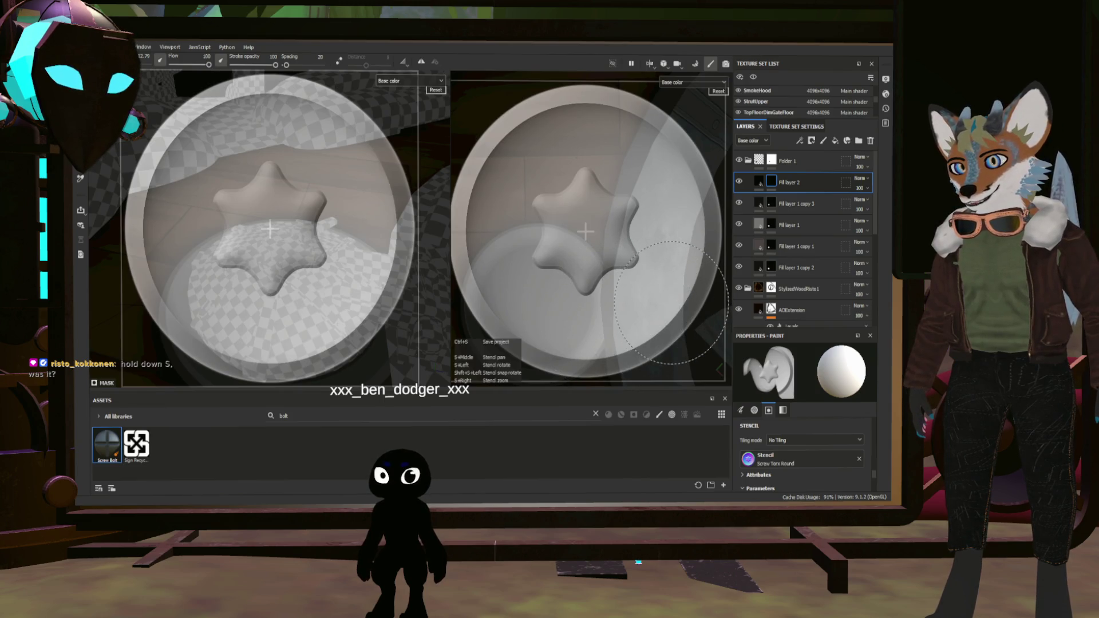
click(661, 292)
Shrink the stencil to bolt size, set brush size about 2.83, and stamp a screw head on the rim
key(s)
right_drag(661, 292, 592, 249)
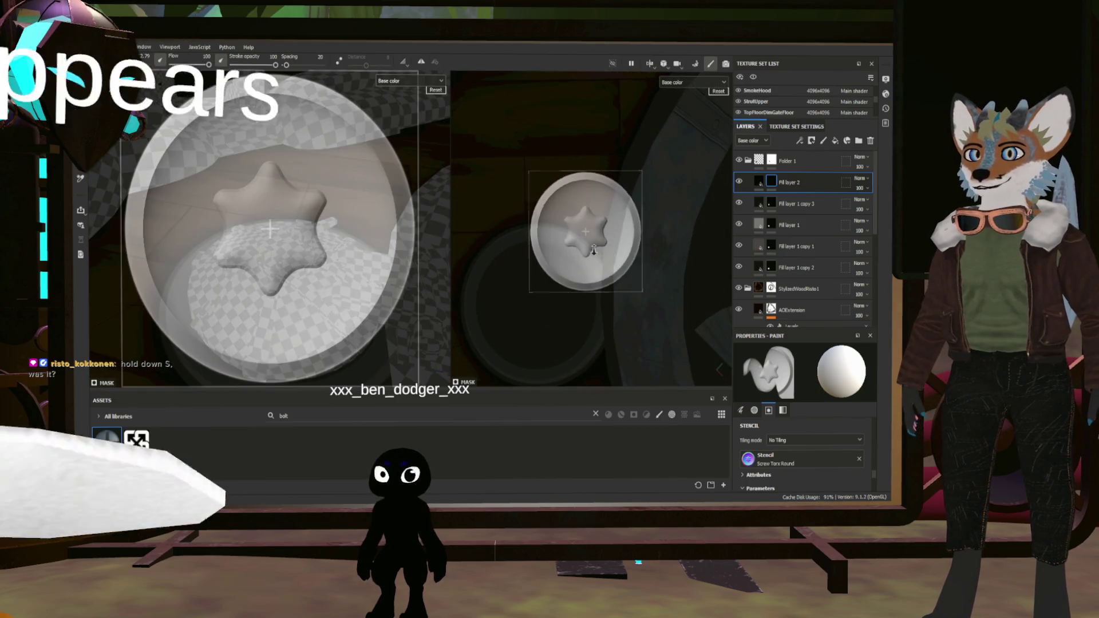
scroll(584, 231, up, 3)
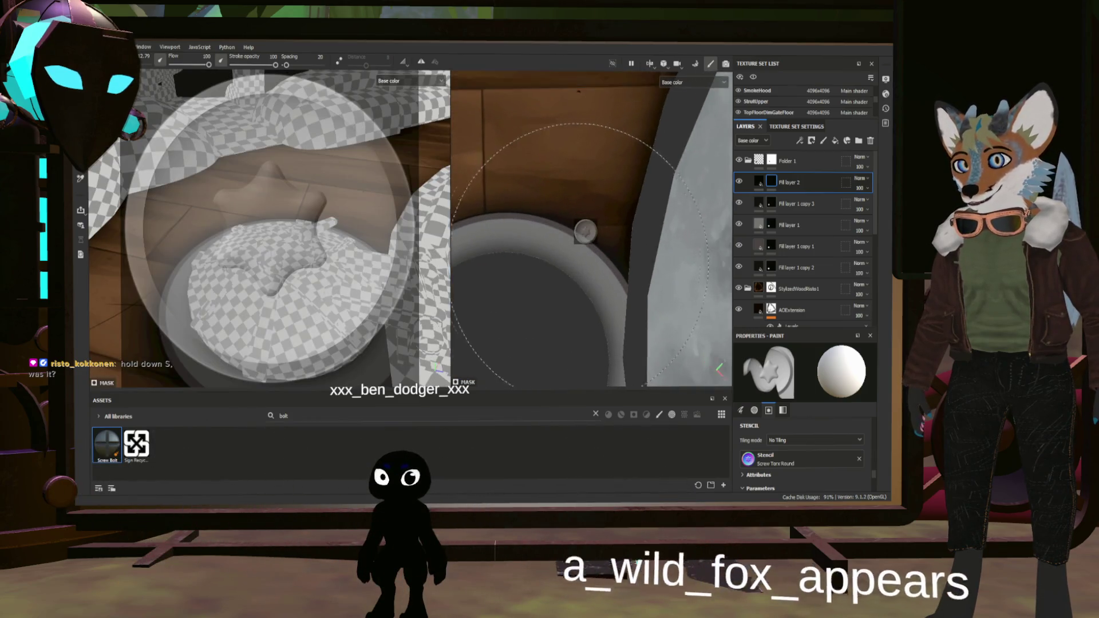
scroll(579, 251, up, 2)
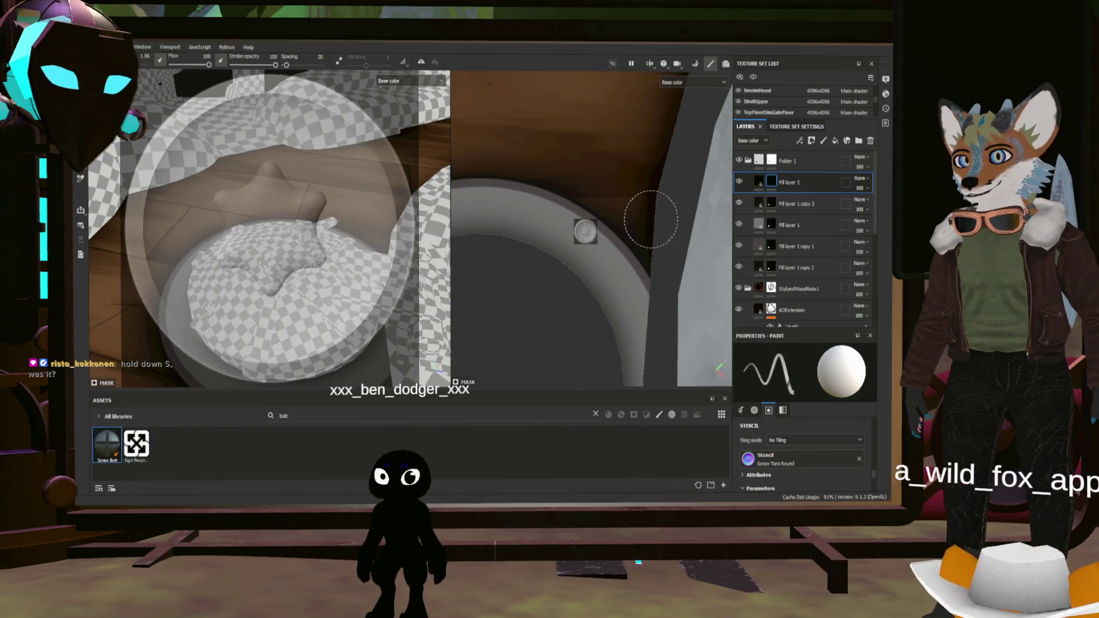
ctrl+right_drag(651, 219, 610, 223)
key(shift)
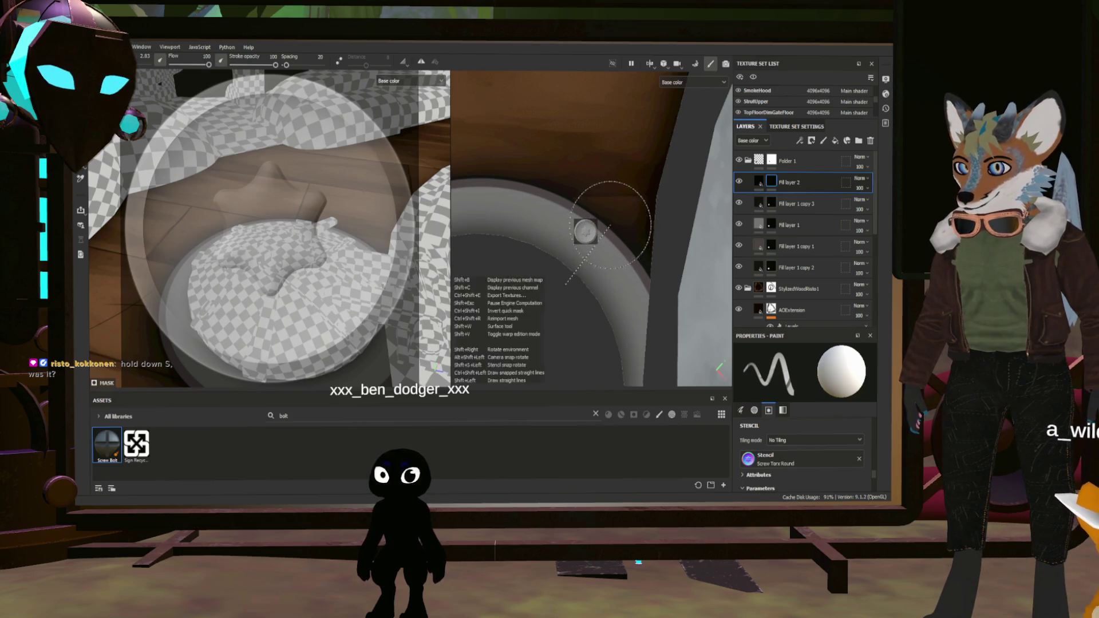
scroll(644, 234, up, 1)
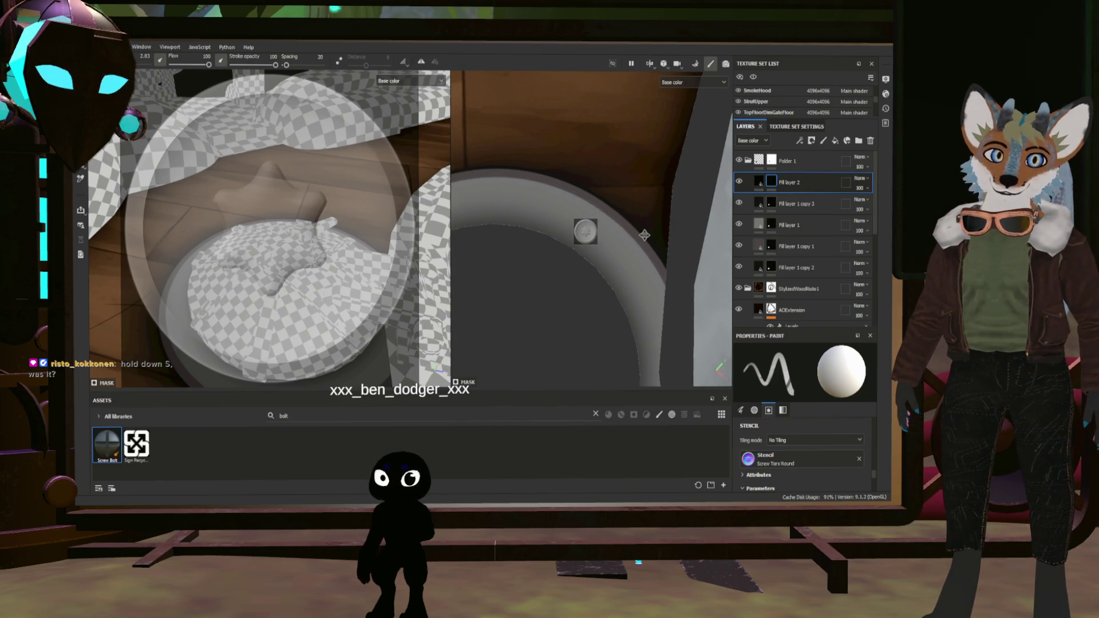
scroll(644, 234, up, 1)
scroll(632, 234, up, 1)
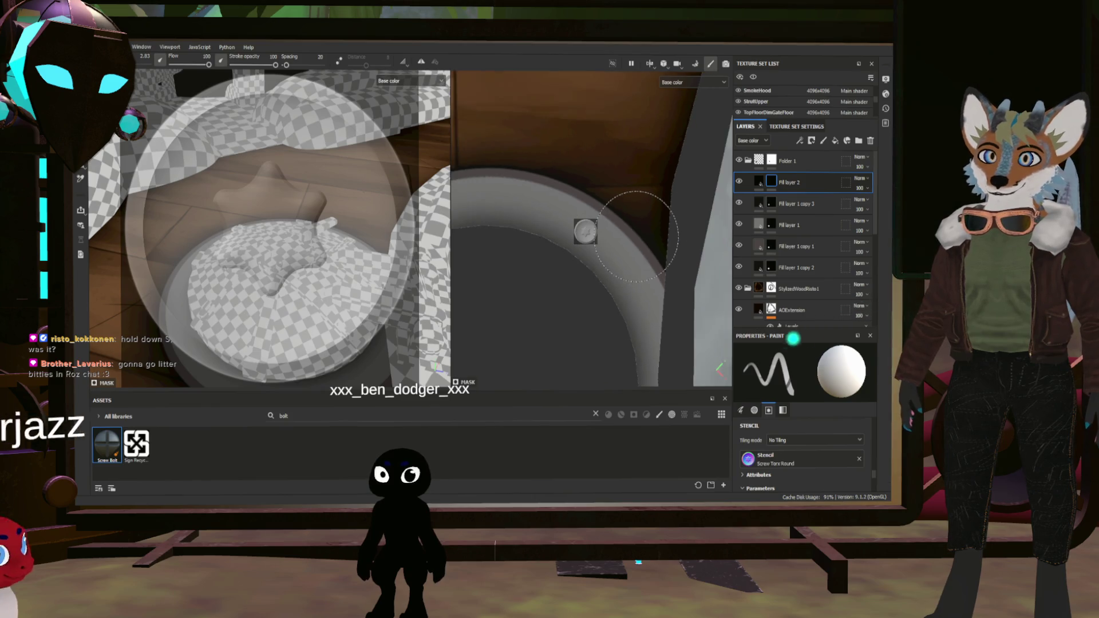
scroll(600, 230, up, 1)
scroll(600, 231, down, 1)
click(580, 230)
scroll(676, 281, down, 1)
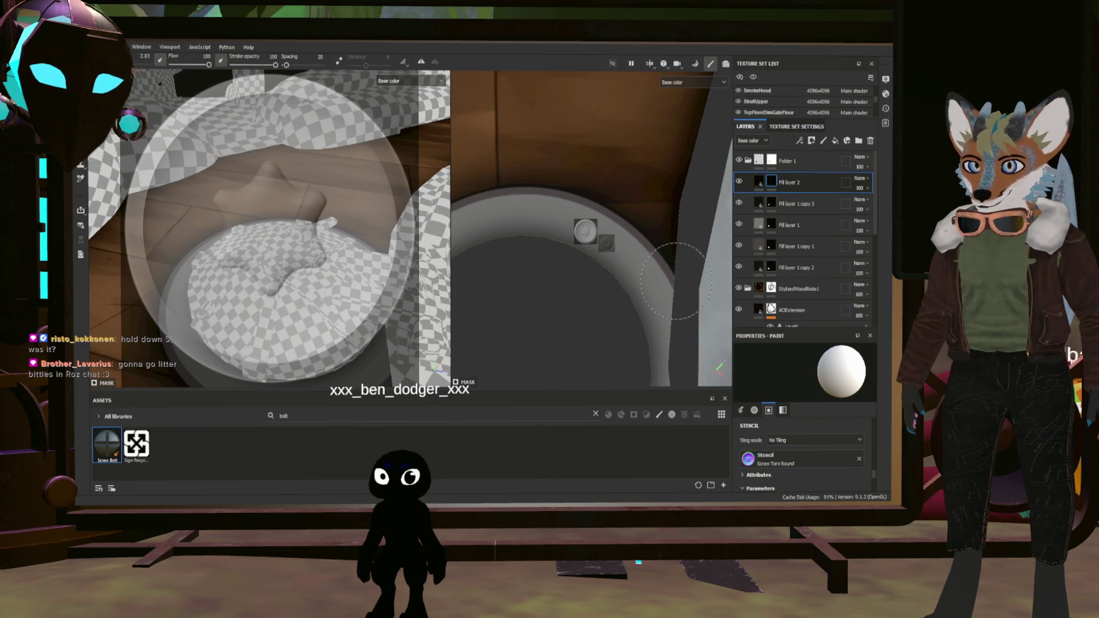
scroll(706, 288, up, 1)
scroll(653, 266, up, 1)
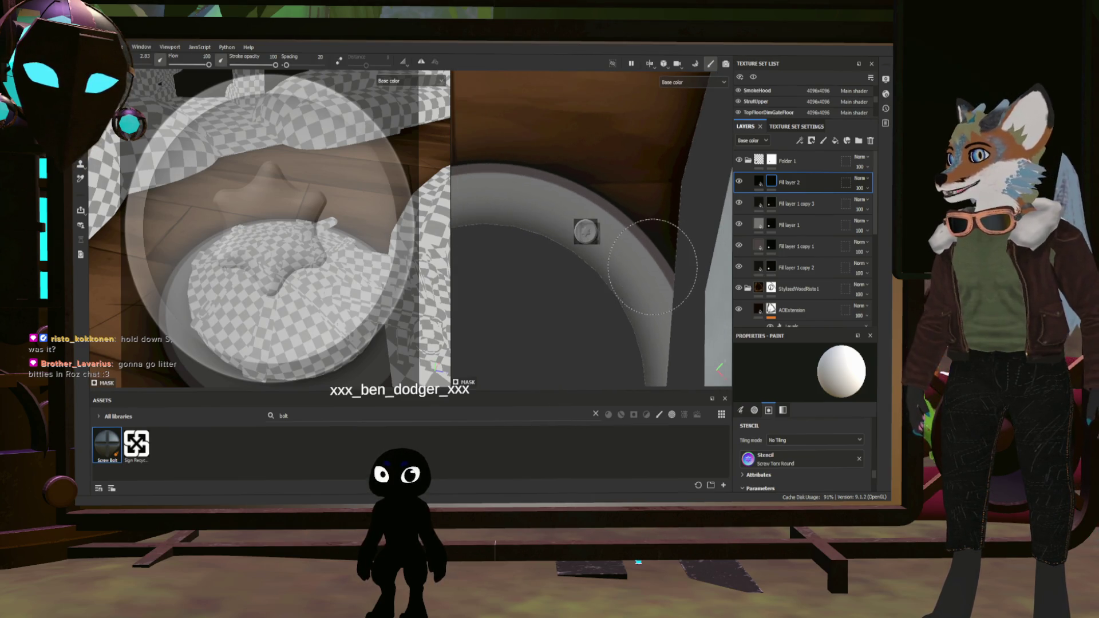
scroll(650, 261, up, 1)
scroll(649, 266, down, 1)
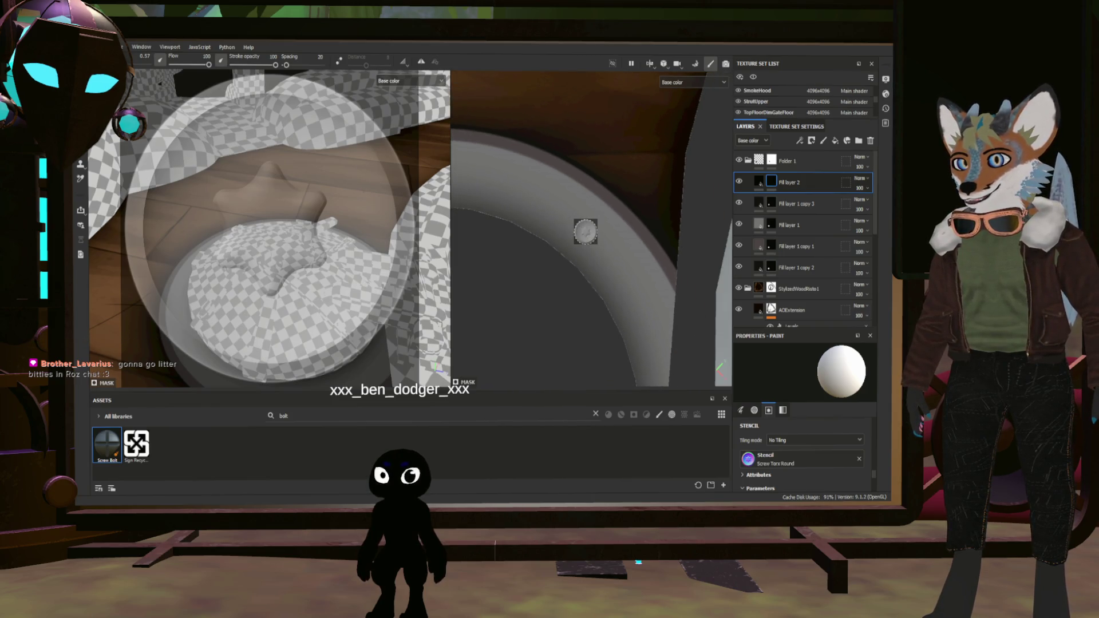
scroll(653, 239, up, 2)
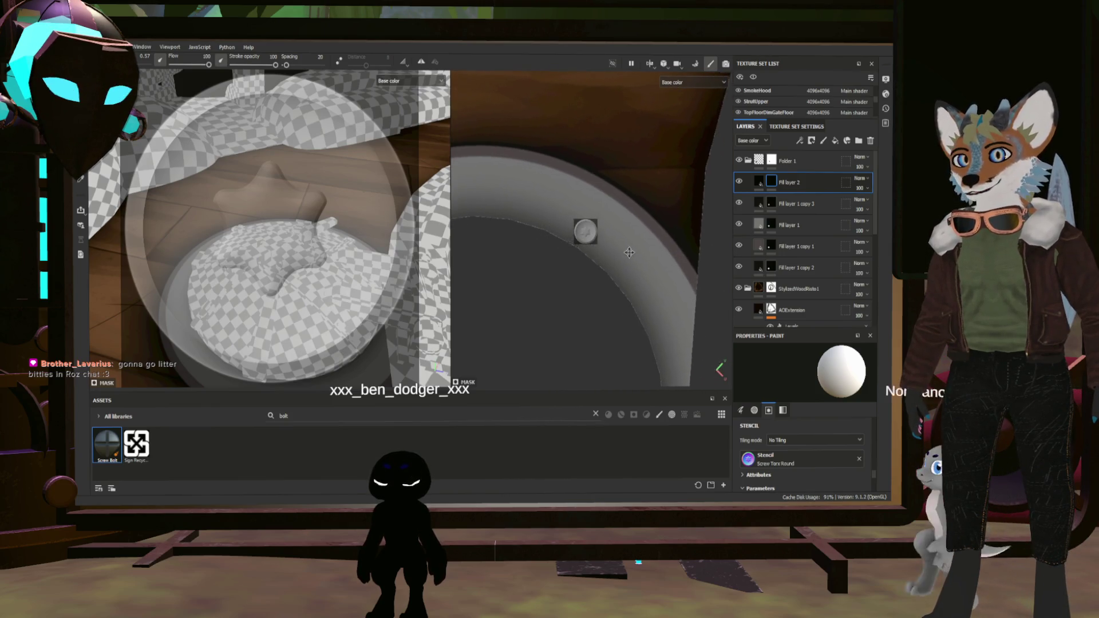
Set the brush's In/Out parameter to Out while viewing the screw head on the rim
alt+drag(660, 264, 635, 258)
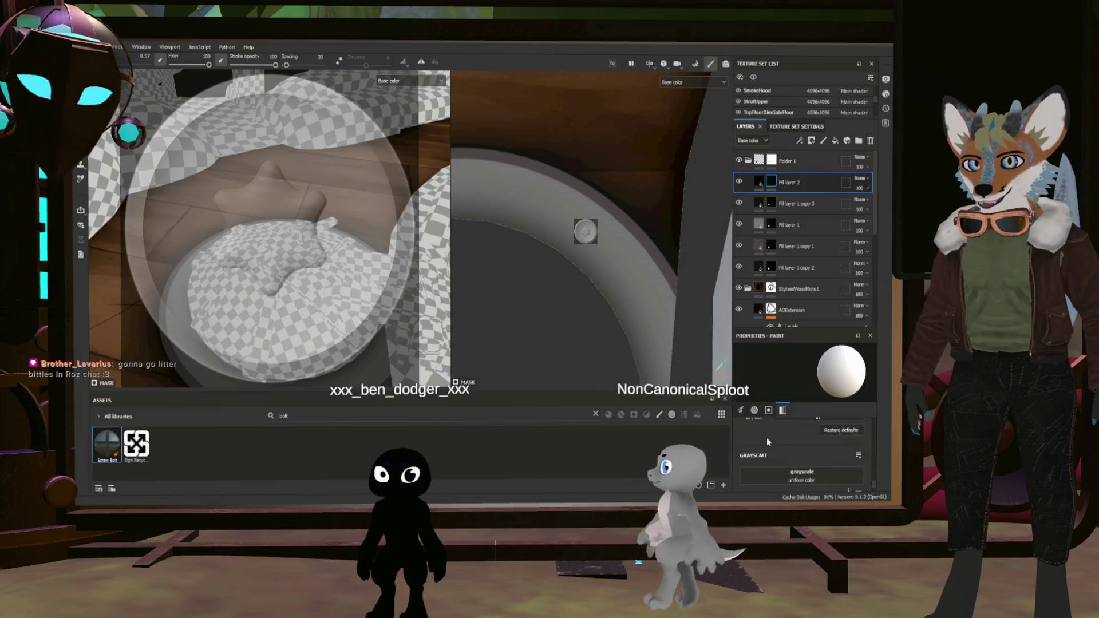
alt+drag(601, 241, 585, 232)
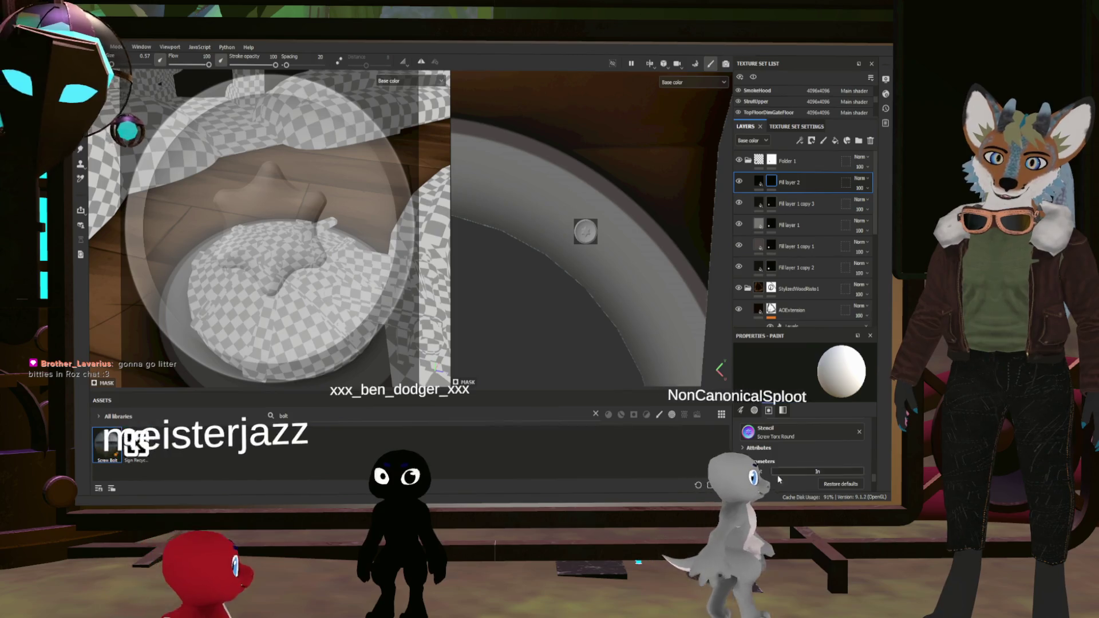
scroll(749, 449, down, 1)
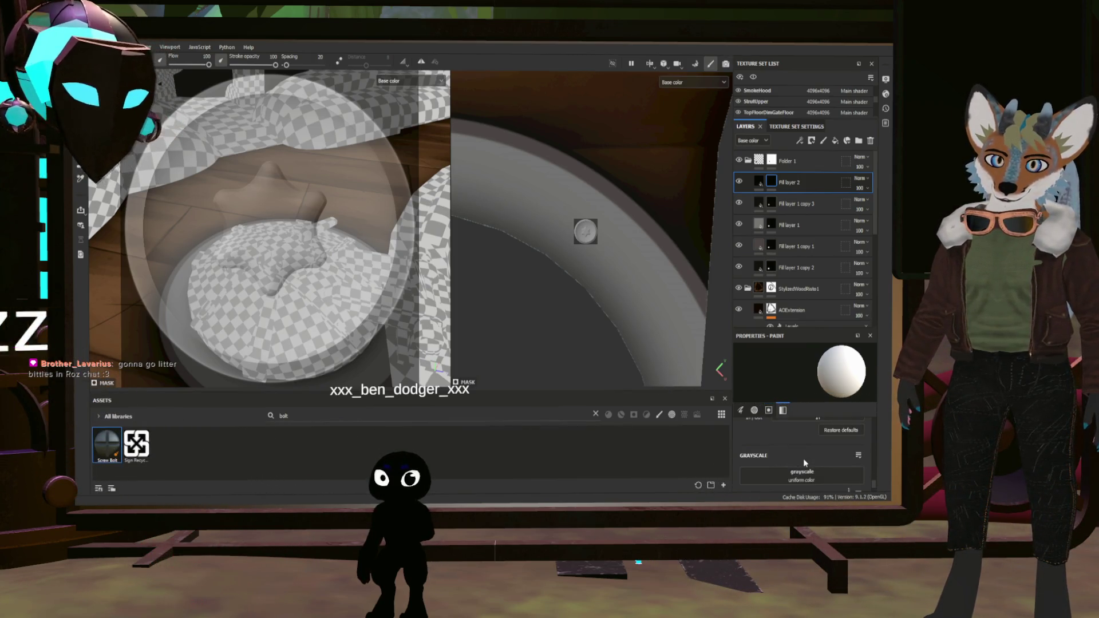
scroll(803, 459, down, 1)
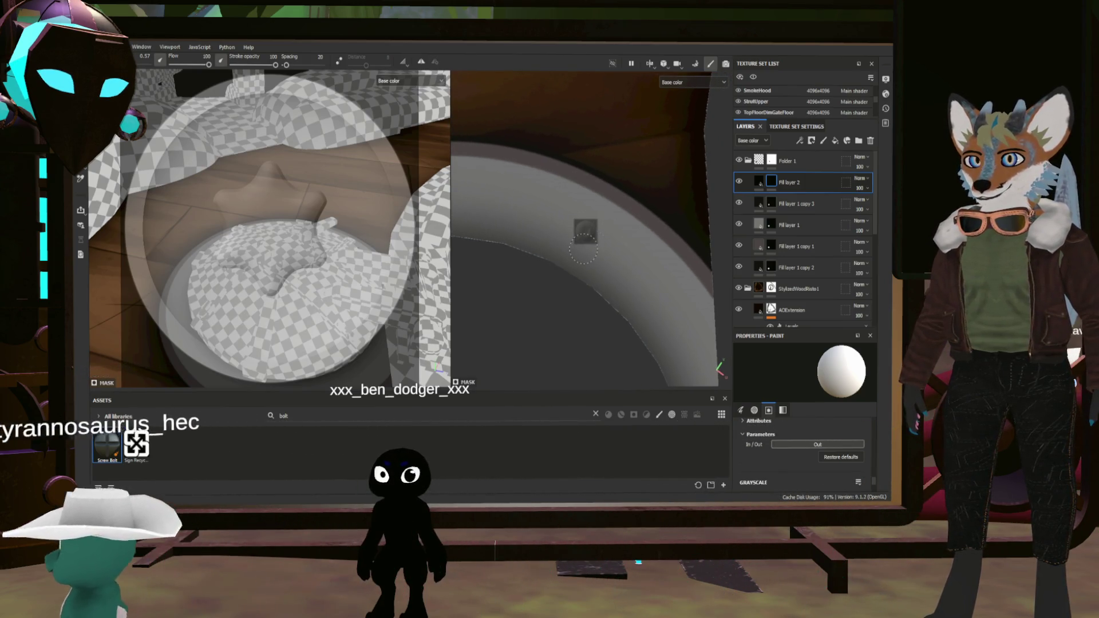
scroll(601, 309, up, 2)
scroll(602, 249, up, 2)
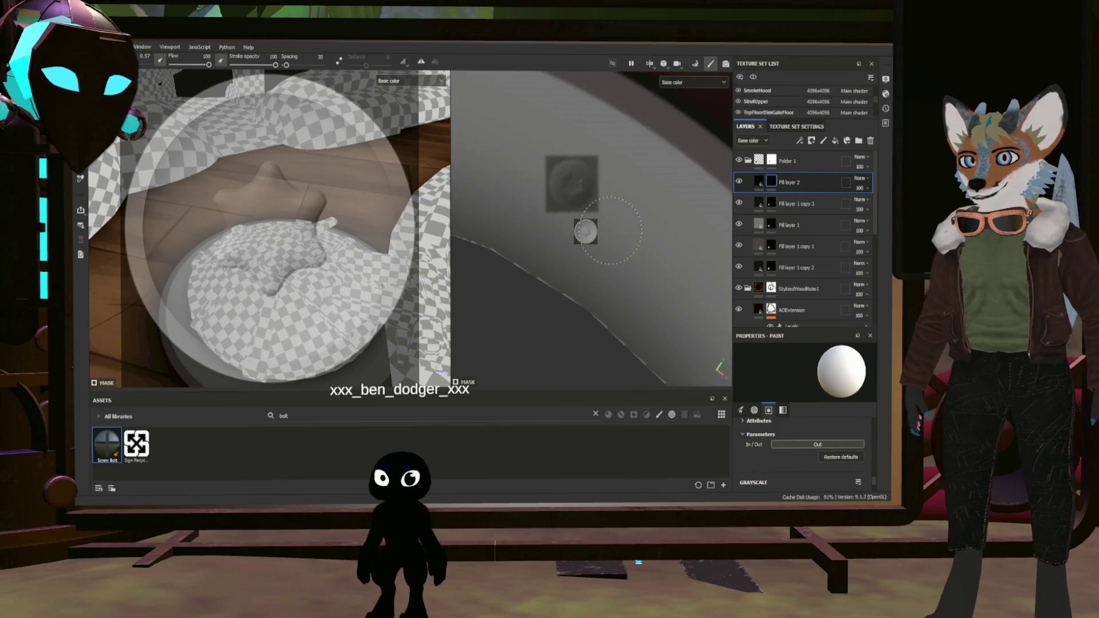
scroll(636, 225, down, 2)
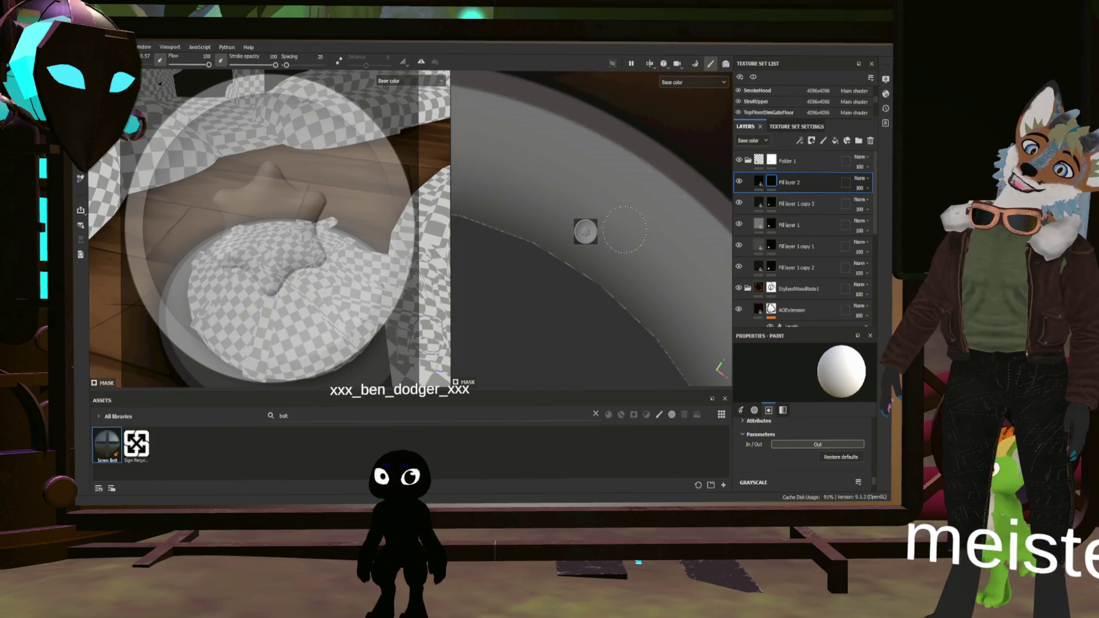
middle_drag(612, 230, 611, 264)
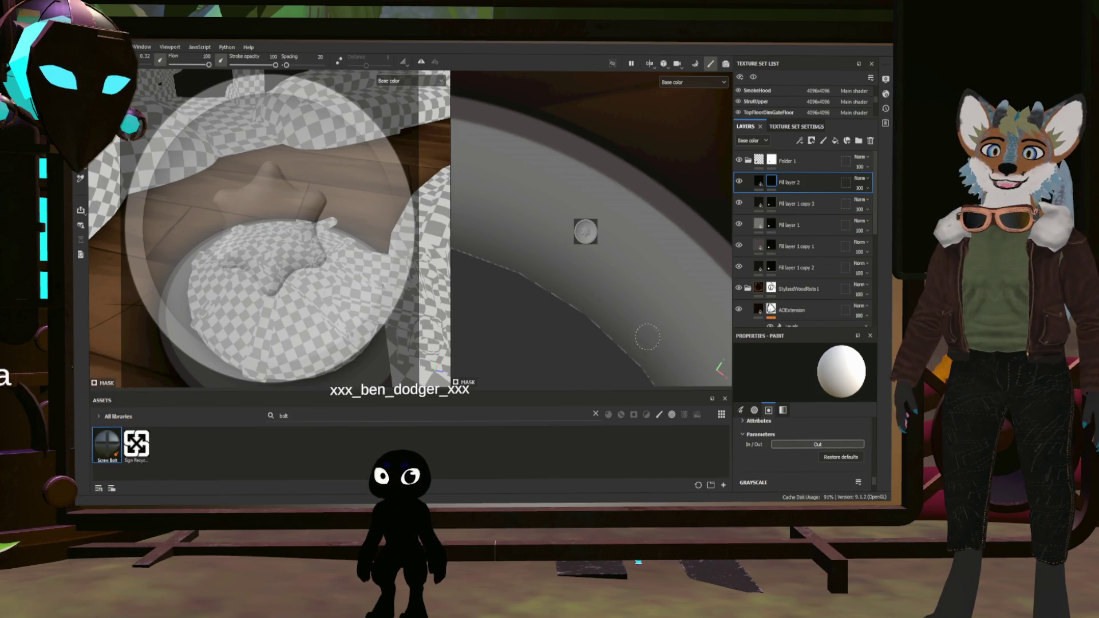
Enter paint mode on Fill layer 2's mask and clear the brush's Stencil slot
click(759, 182)
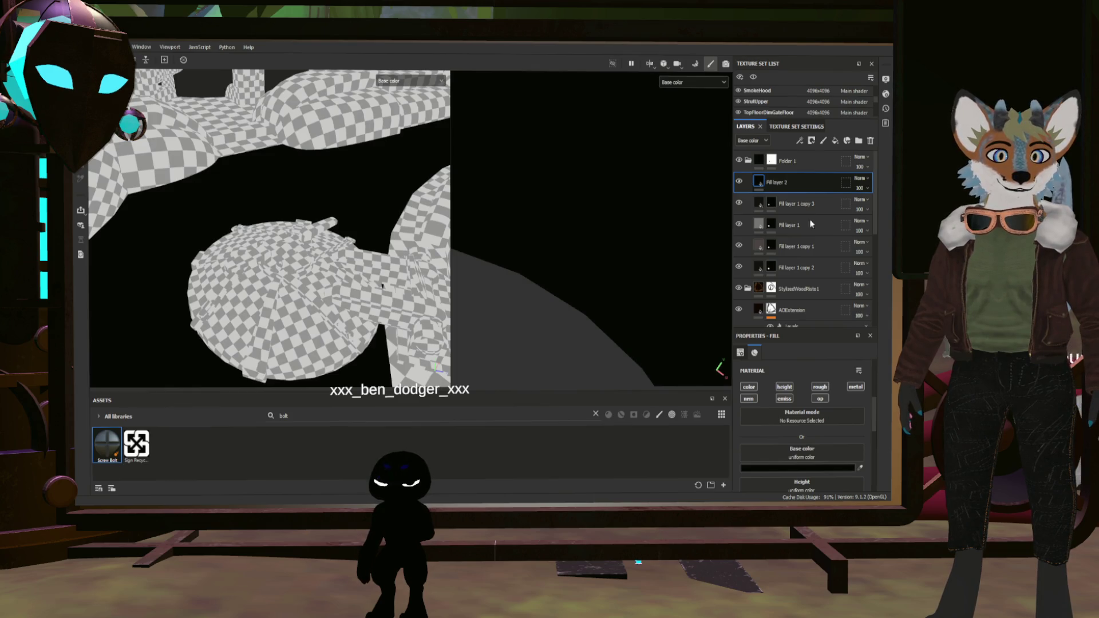
click(770, 181)
click(858, 486)
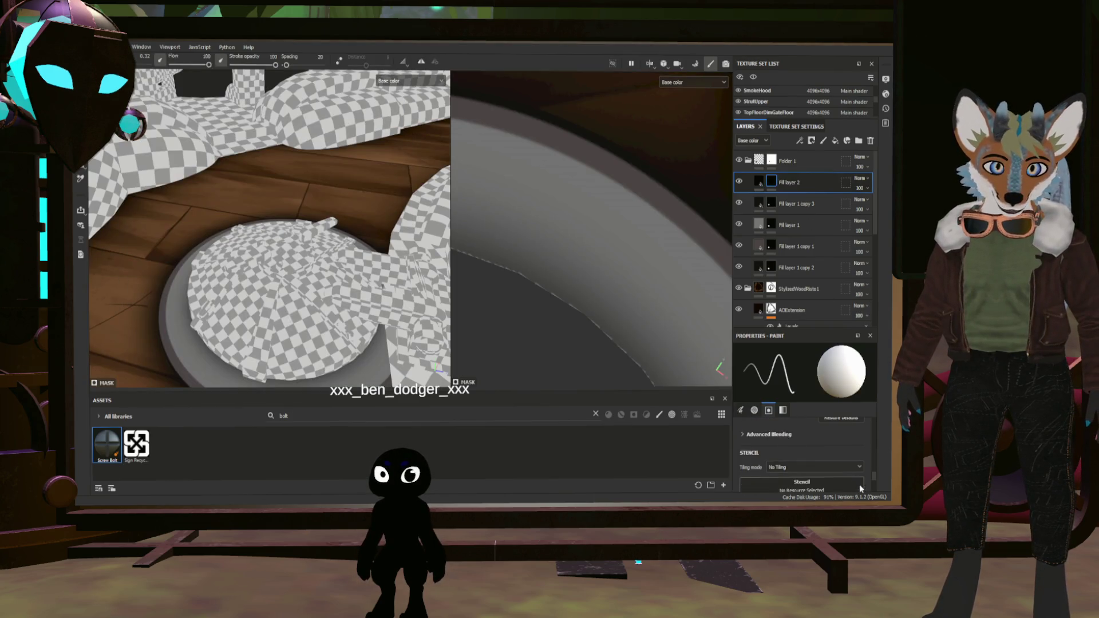
scroll(831, 462, up, 2)
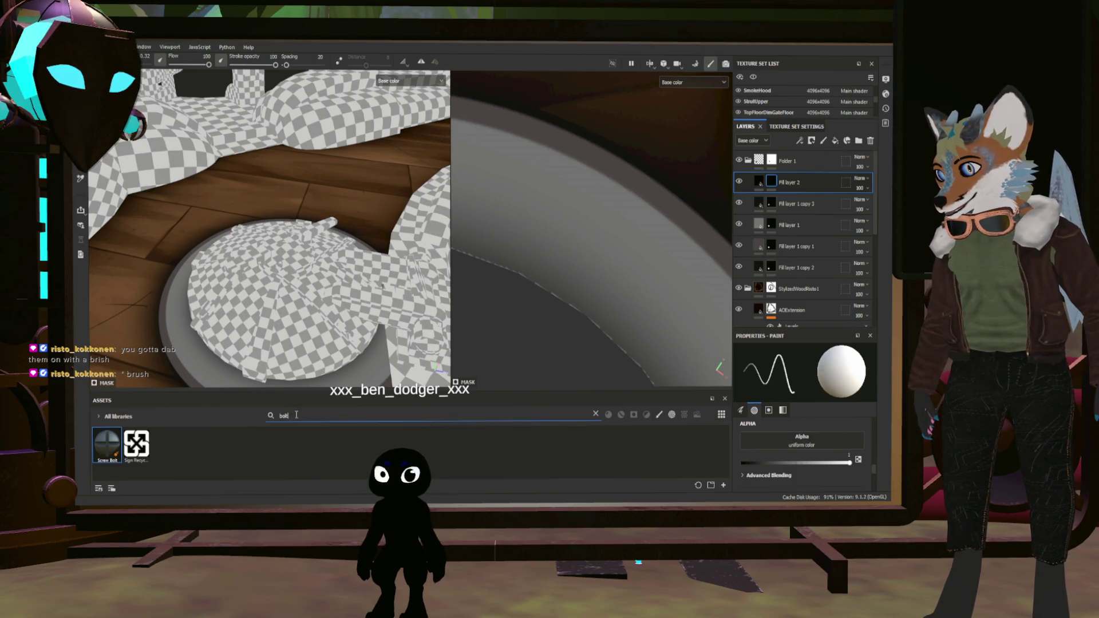
text(screw)
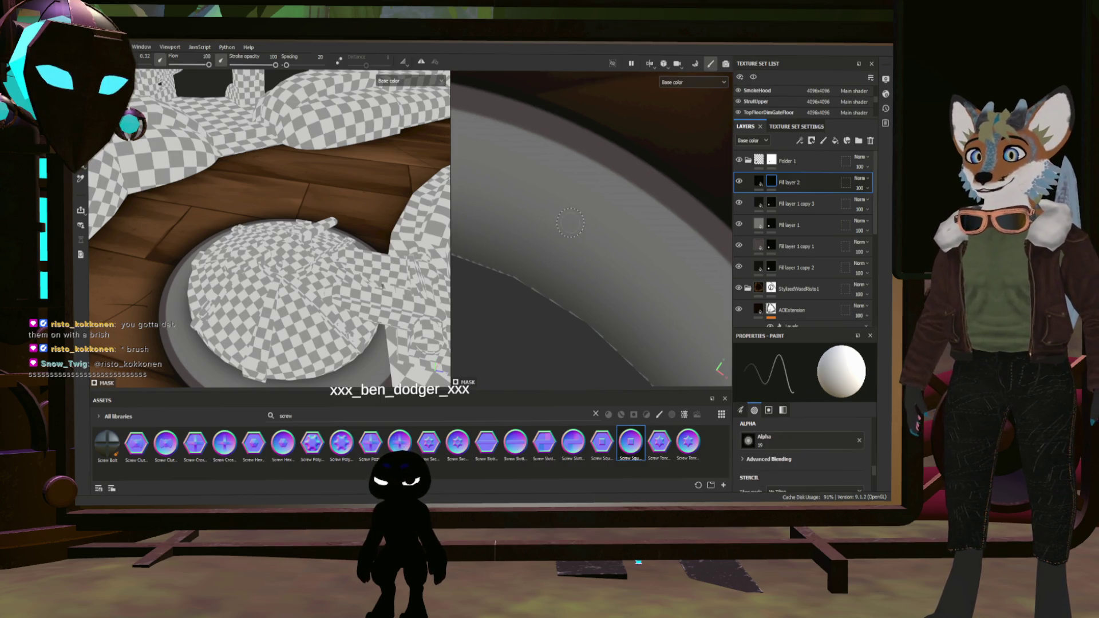
scroll(568, 210, up, 2)
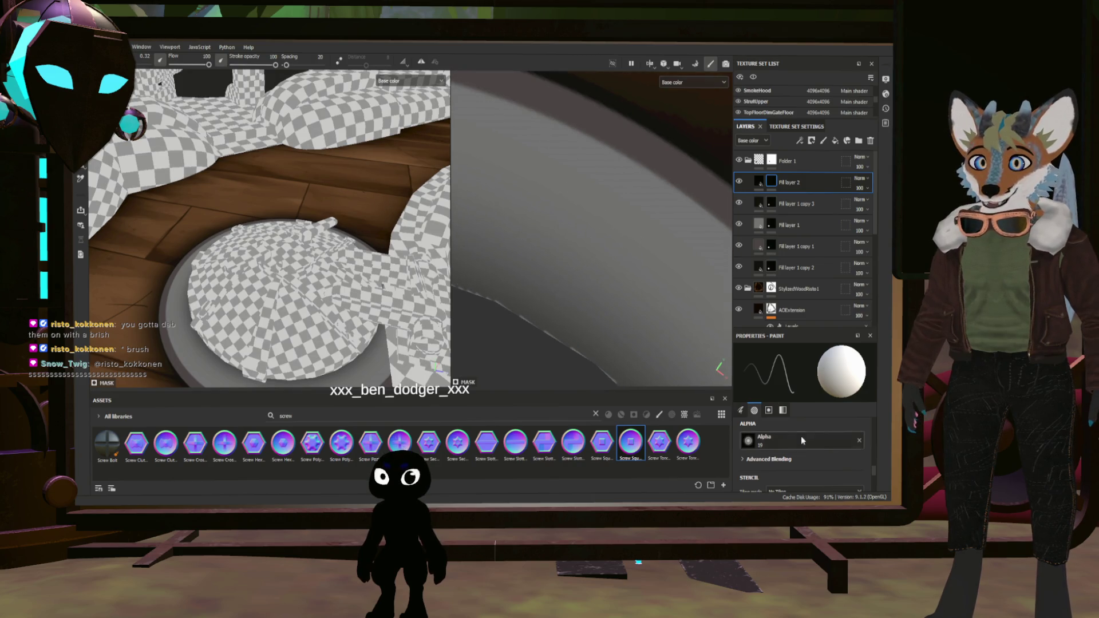
scroll(796, 455, up, 5)
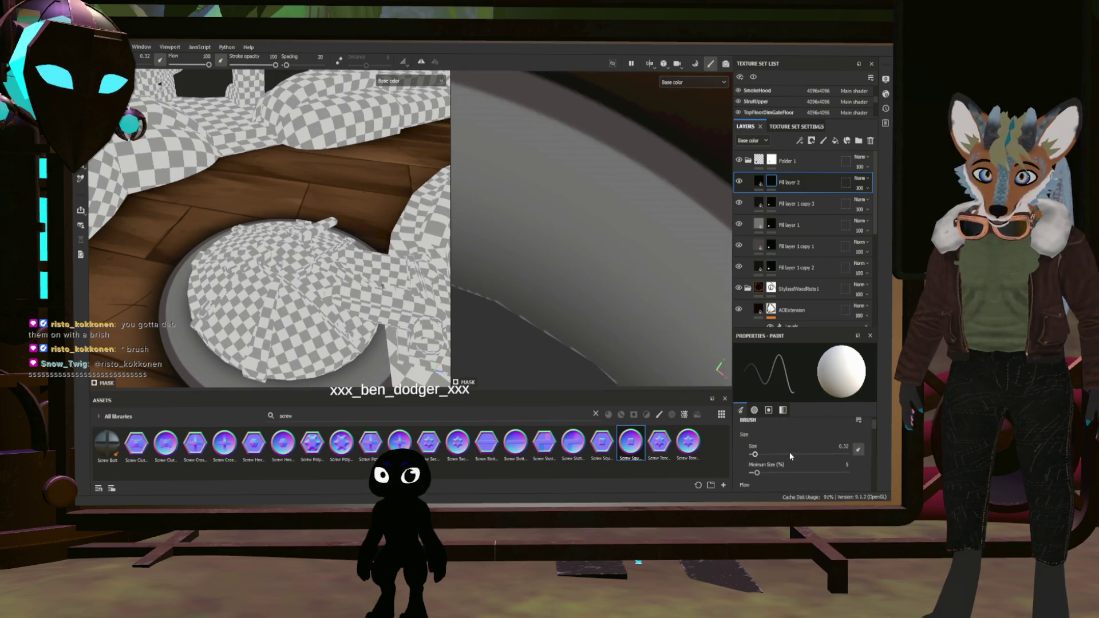
scroll(788, 455, down, 3)
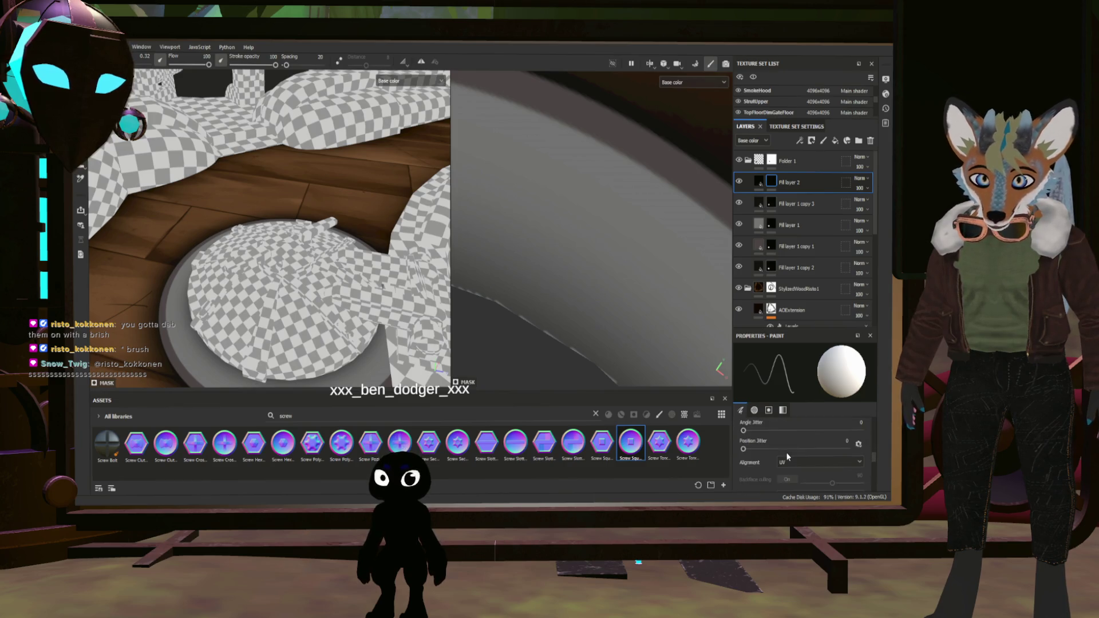
scroll(787, 453, down, 2)
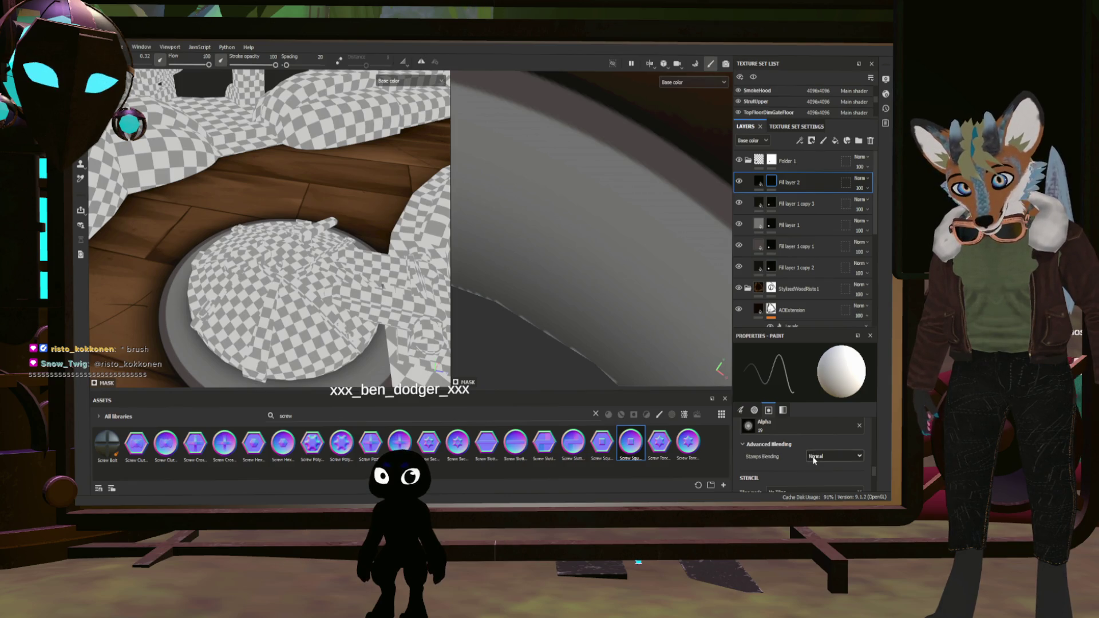
scroll(785, 450, up, 3)
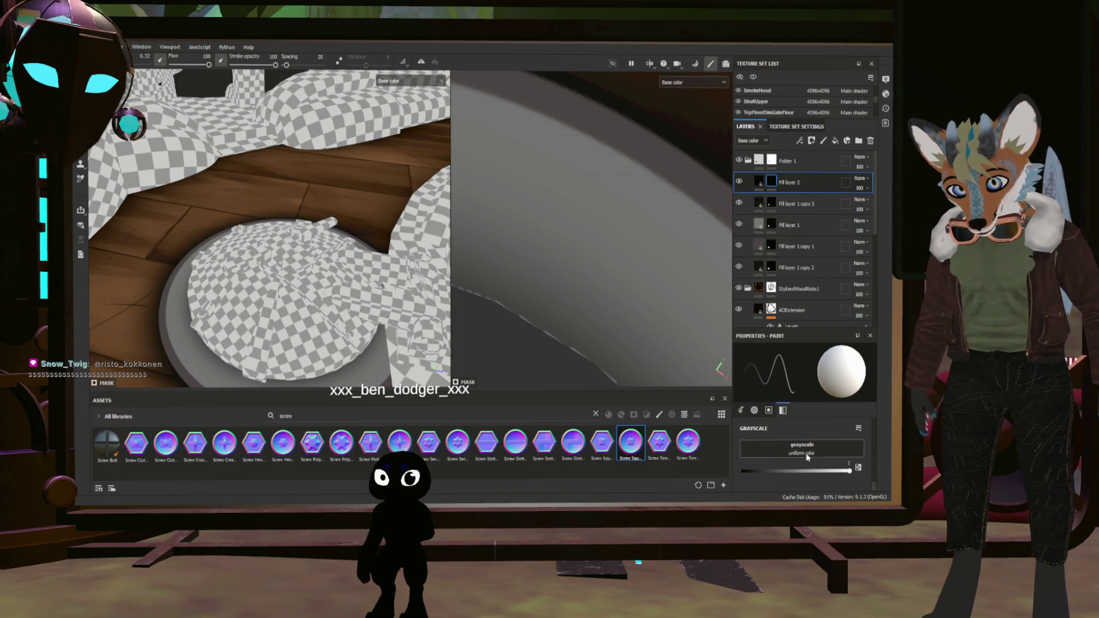
scroll(806, 452, up, 1)
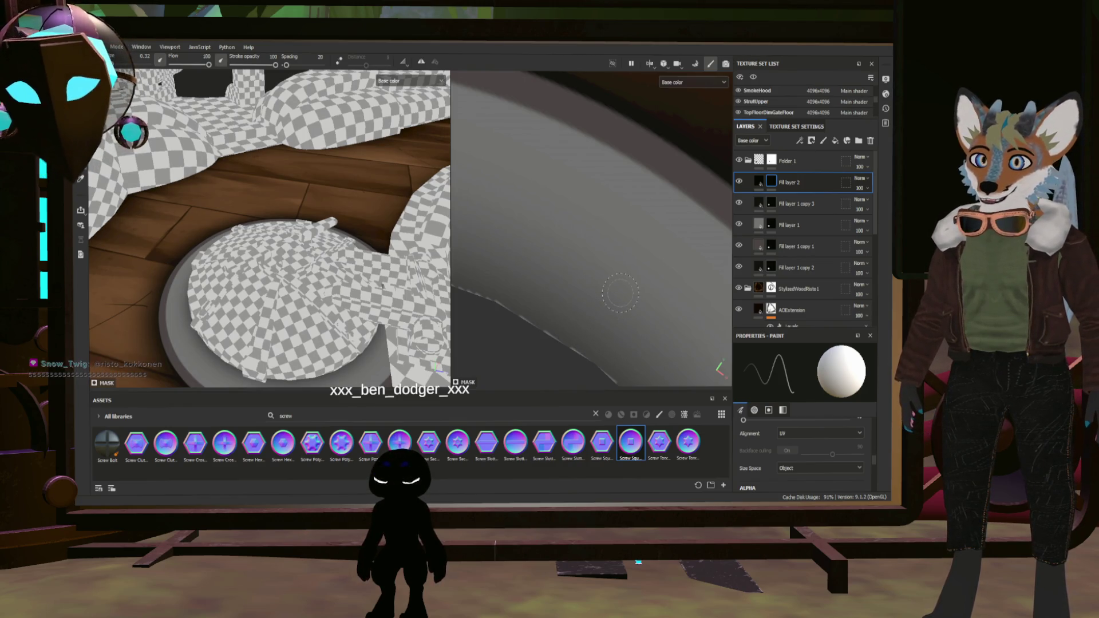
Enlarge the brush and frame the bowl rim in the 3D viewport
key(bracketright)
key(bracketright)
key(bracketright)
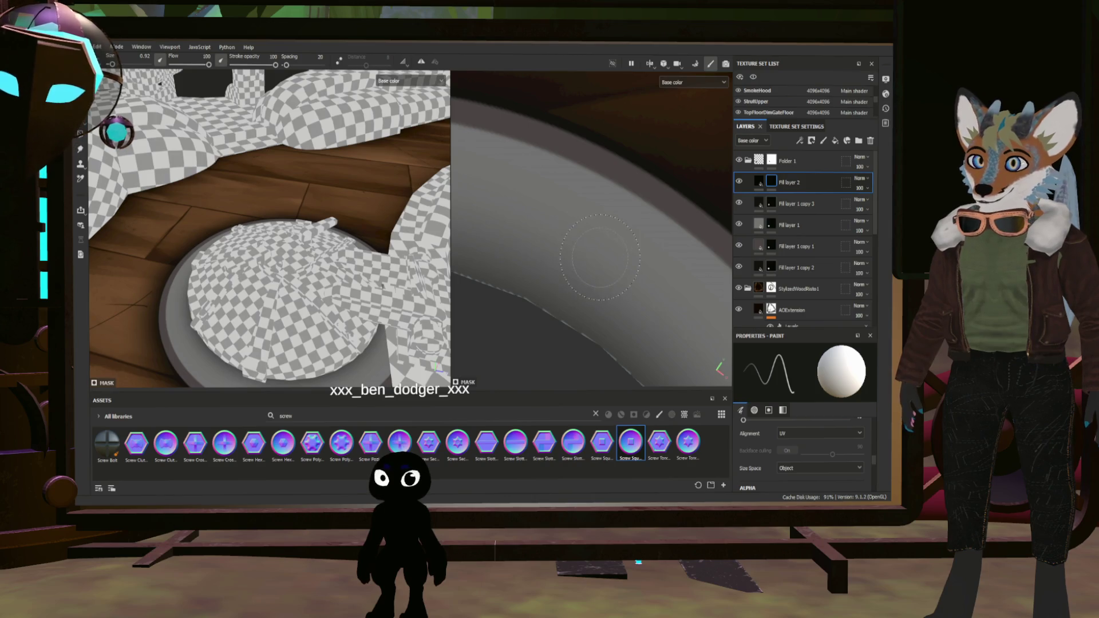
scroll(638, 269, down, 5)
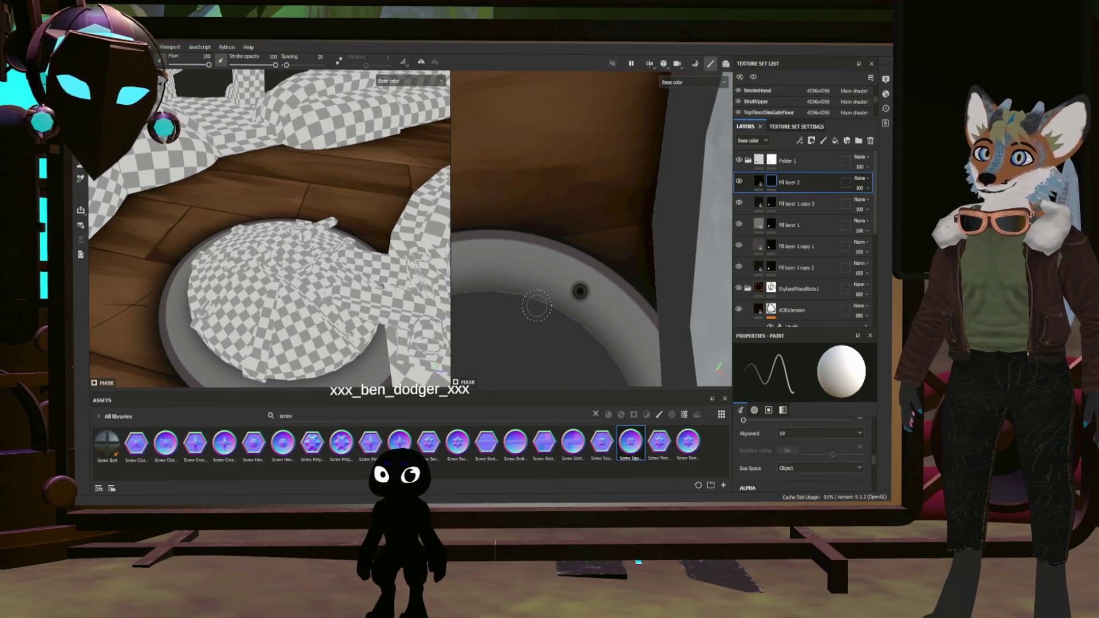
middle_drag(522, 328, 648, 344)
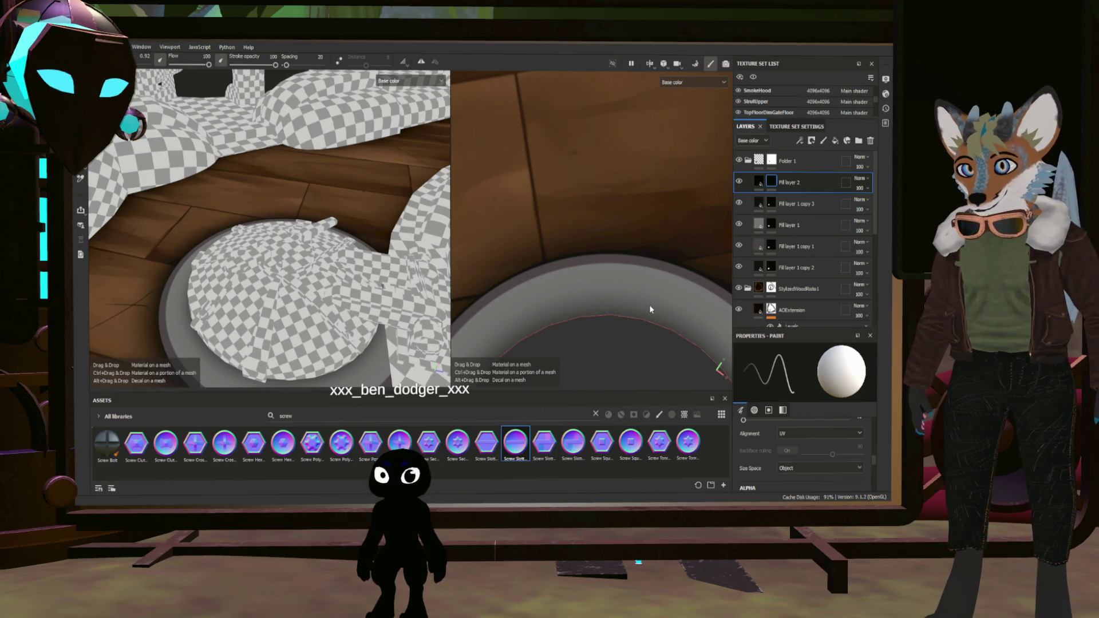
Drop Screw Slotted Round onto the mesh and undo the added layer
drag(650, 310, 641, 326)
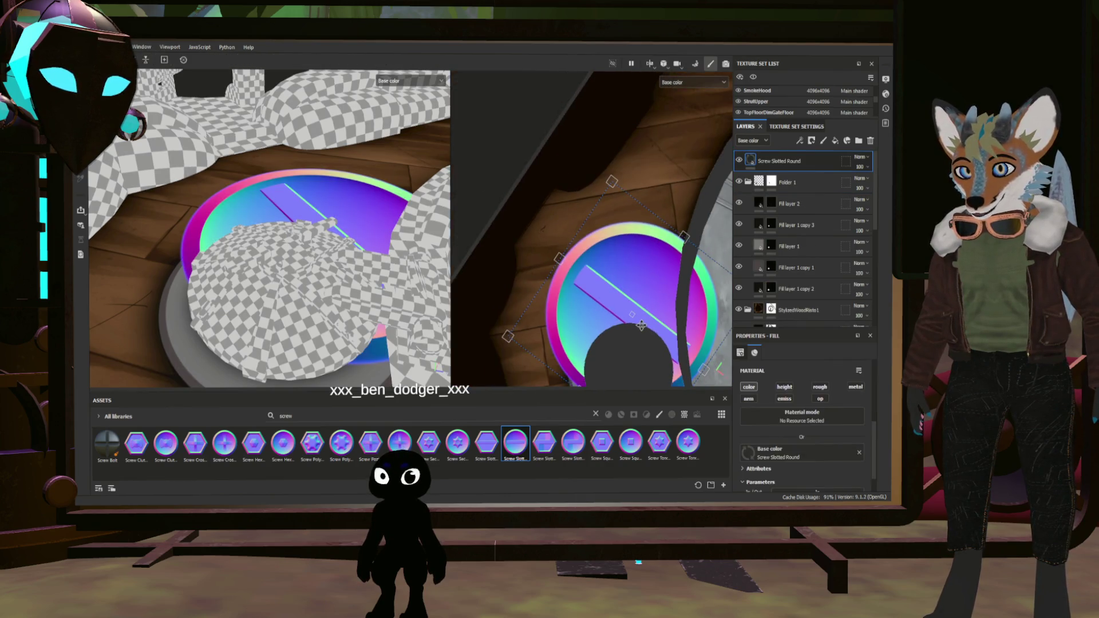
key(ctrl+z)
scroll(593, 350, up, 2)
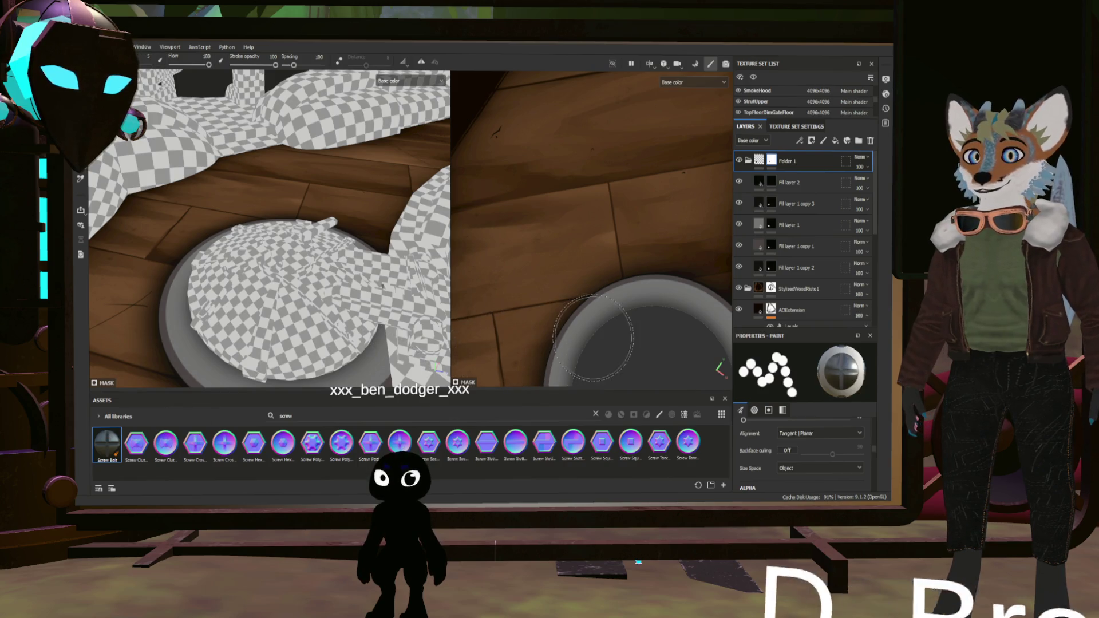
Shrink the brush to a small dot and test-dab the screw brush on the bowl rim
alt+drag(593, 338, 674, 284)
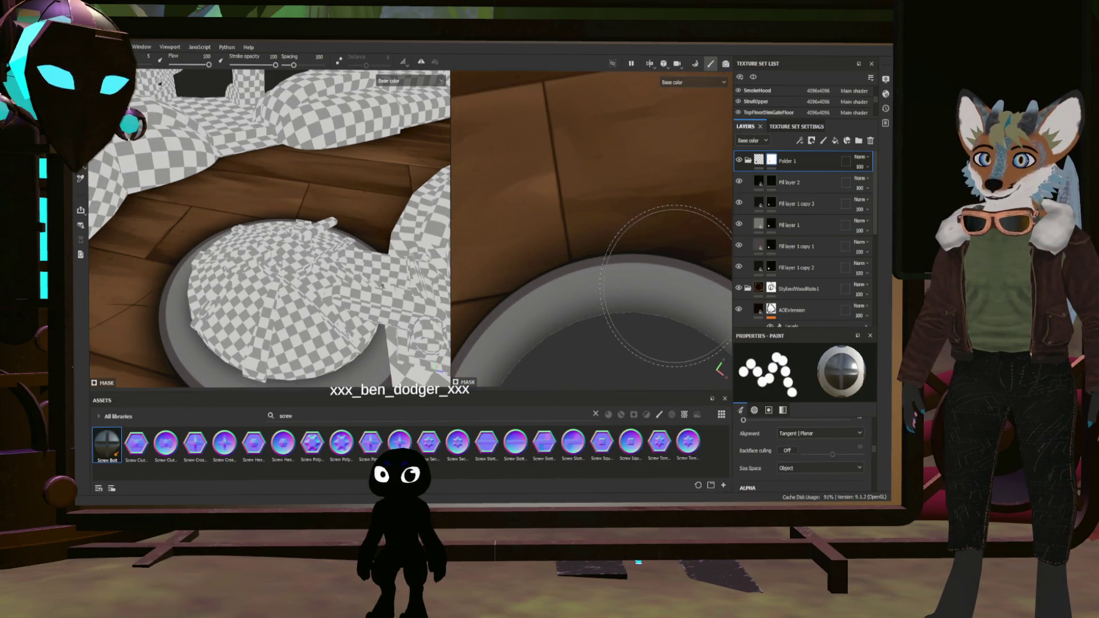
alt+drag(665, 282, 660, 275)
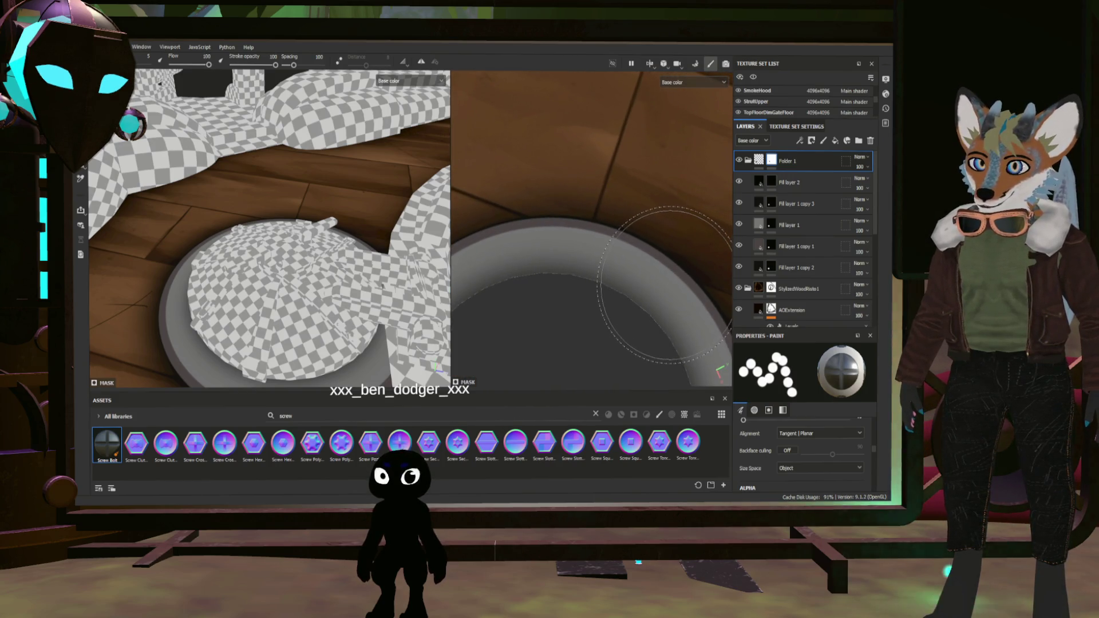
ctrl+right_drag(661, 283, 670, 285)
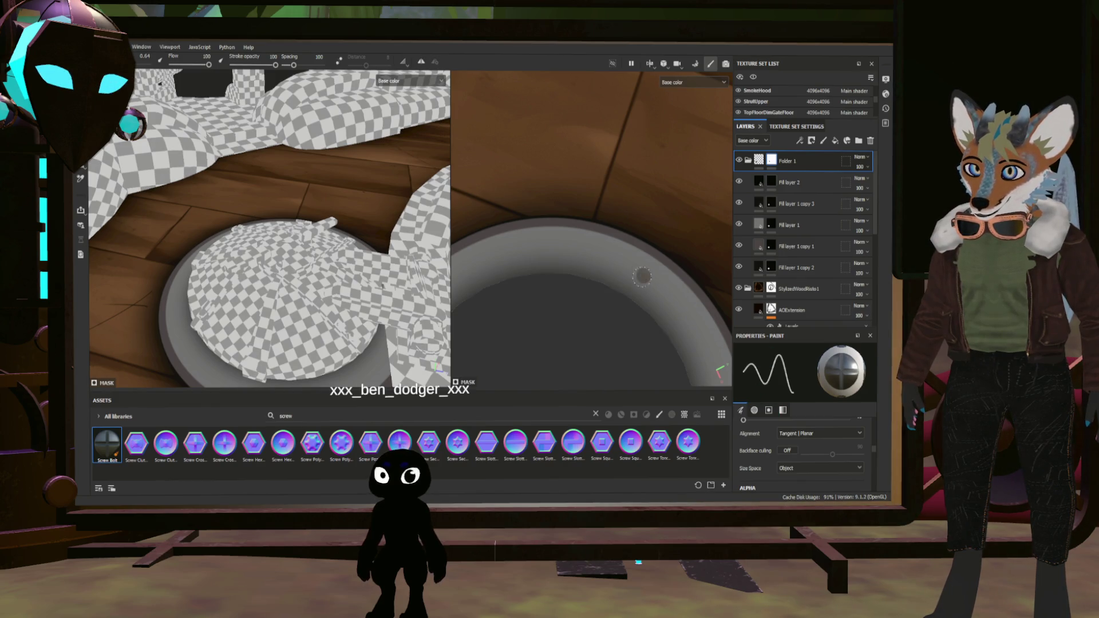
scroll(656, 290, up, 3)
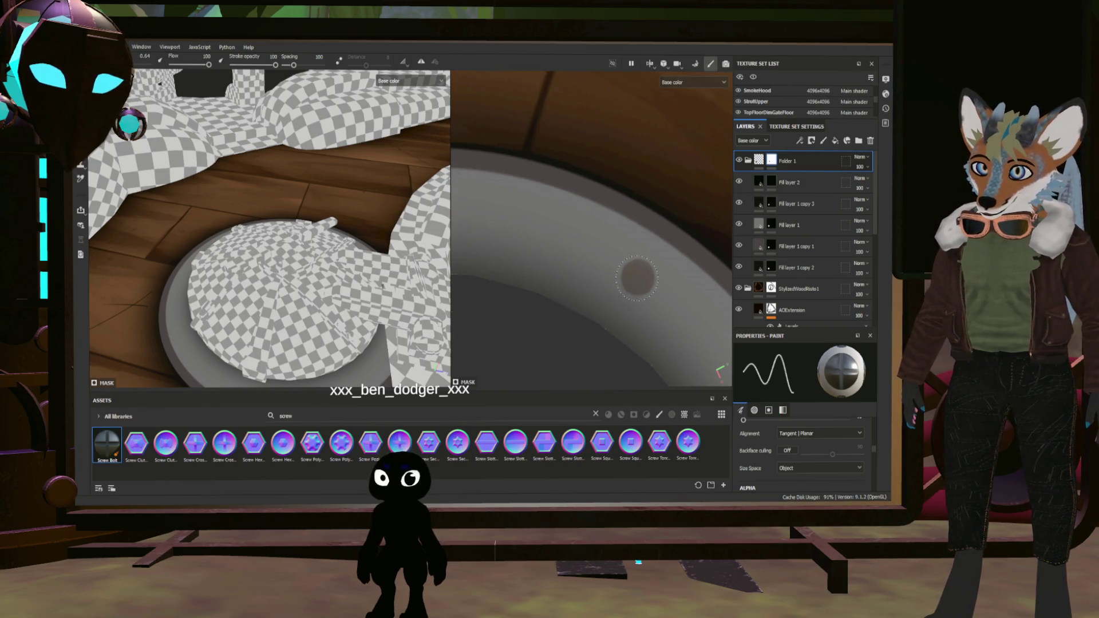
mouse_move(675, 294)
alt+mouse_down()
mouse_move(644, 330)
mouse_move(654, 335)
alt+mouse_up()
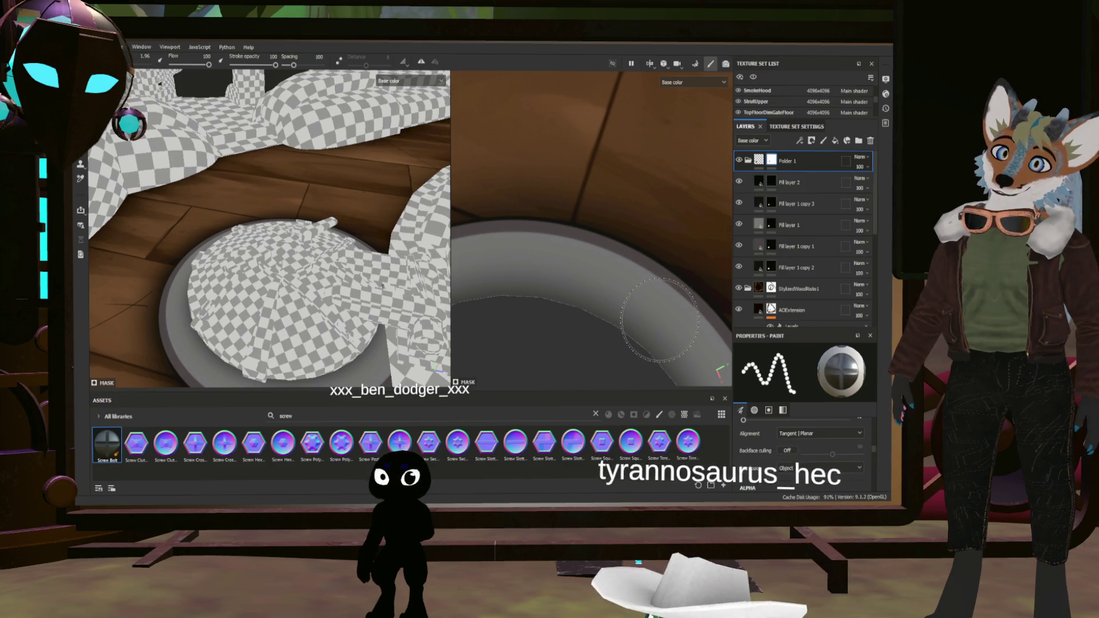
alt+drag(609, 324, 592, 312)
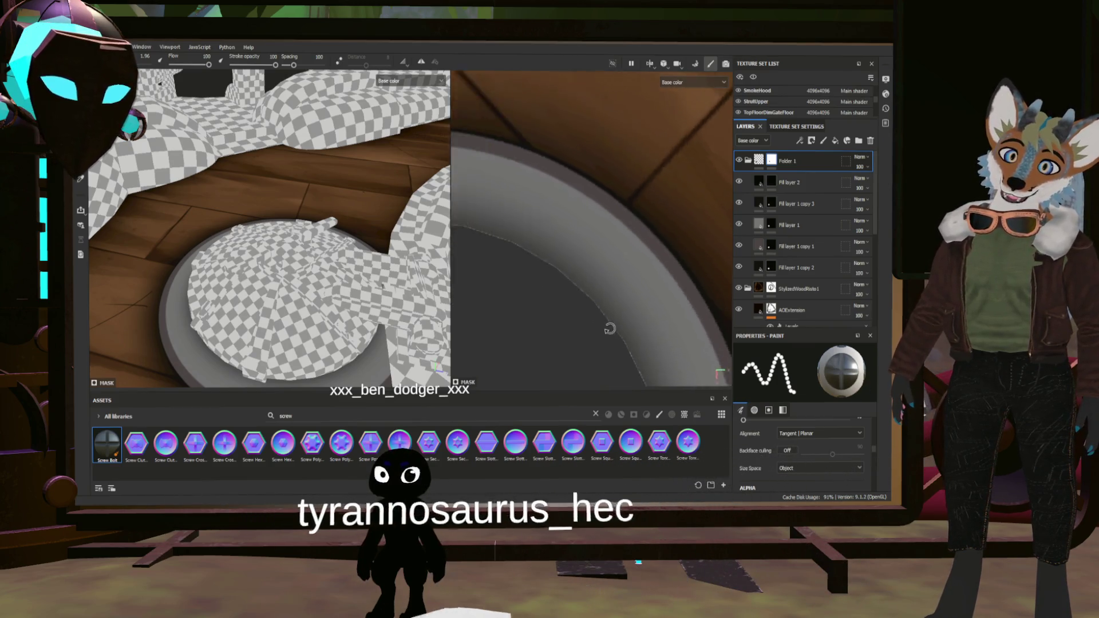
scroll(804, 456, down, 5)
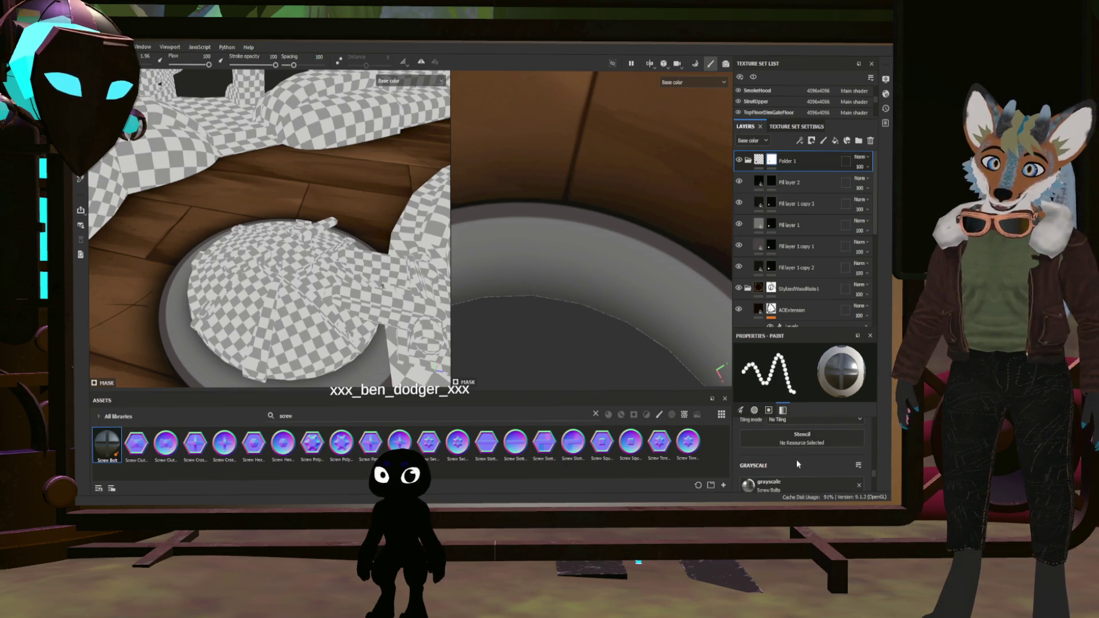
scroll(796, 460, down, 2)
scroll(796, 459, down, 2)
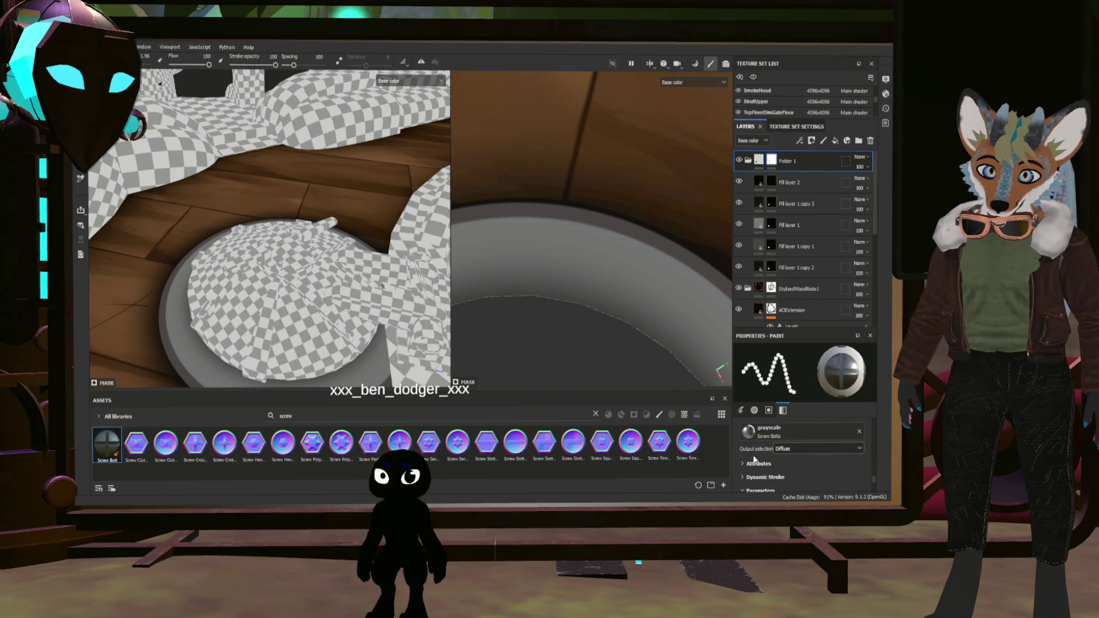
scroll(773, 446, down, 1)
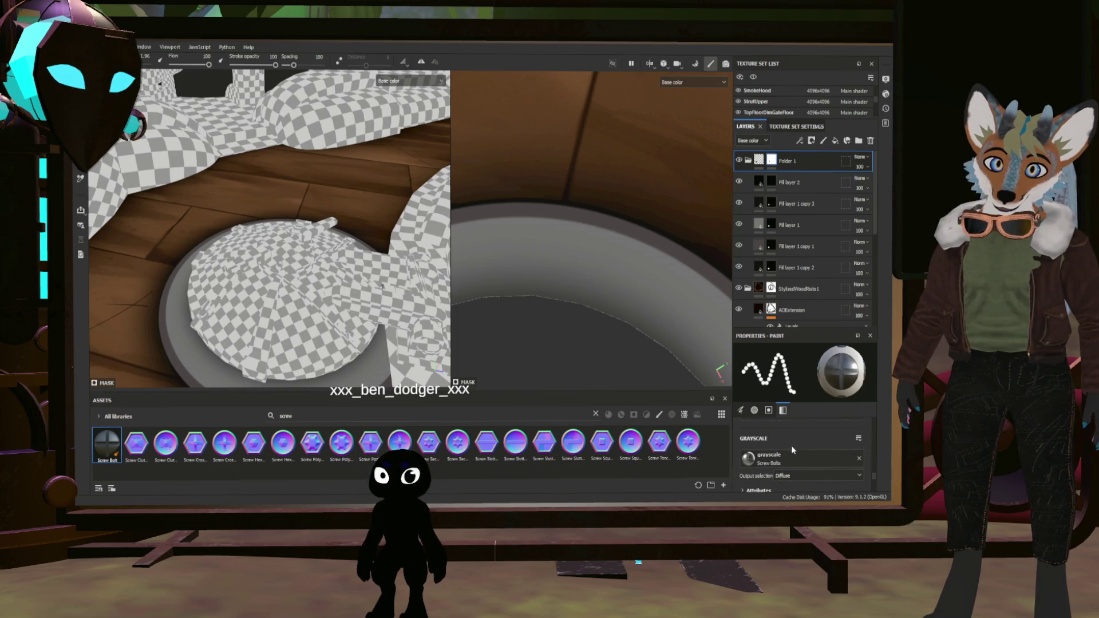
scroll(791, 451, down, 1)
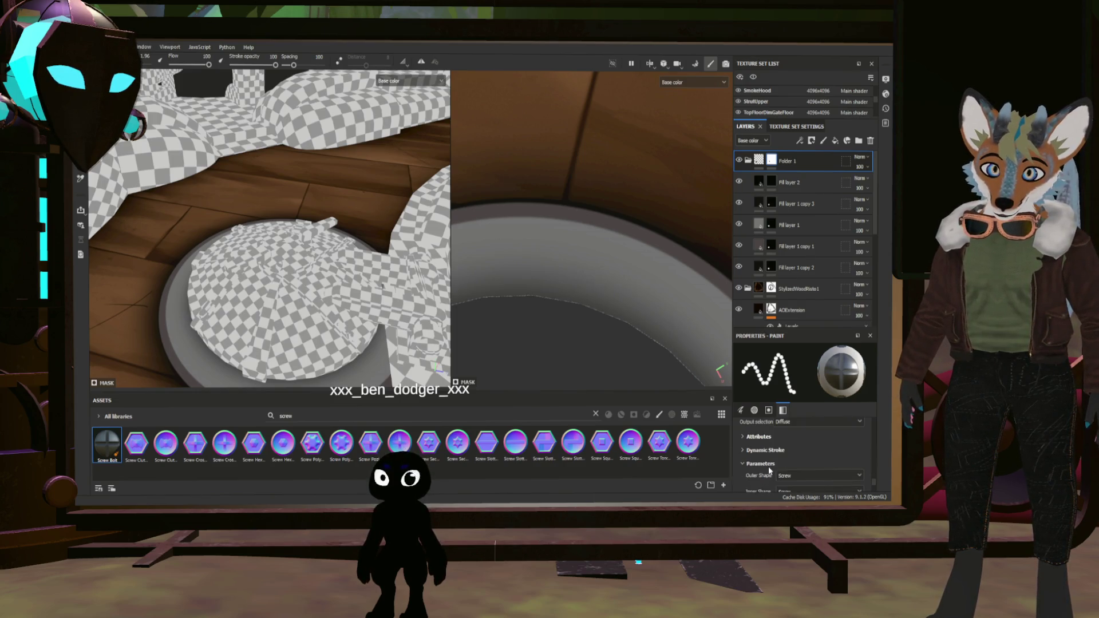
scroll(774, 451, down, 1)
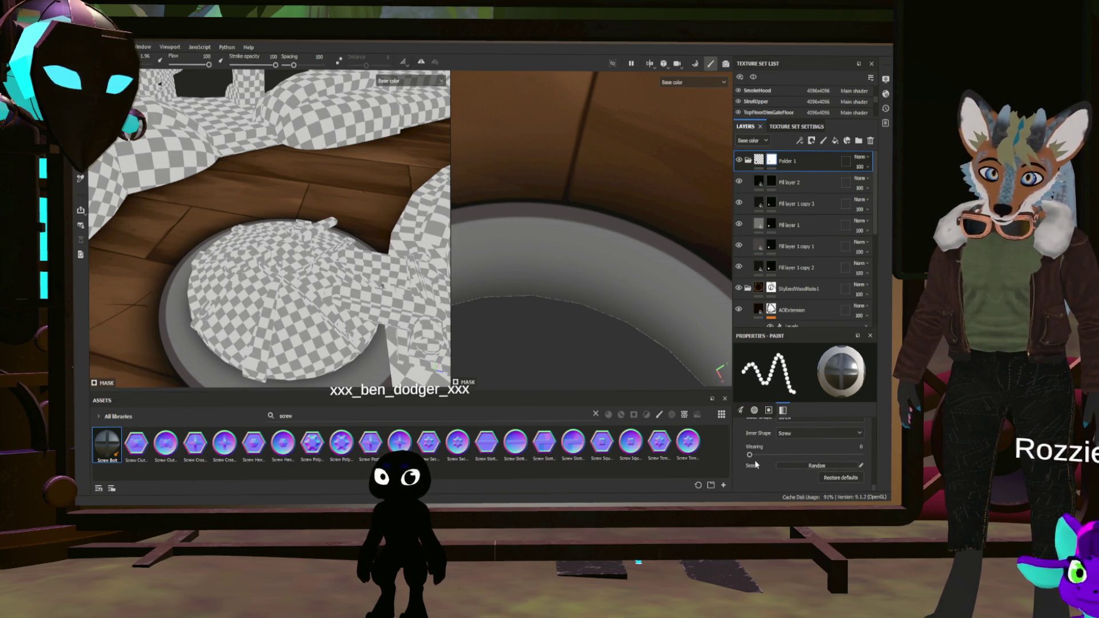
scroll(754, 464, up, 4)
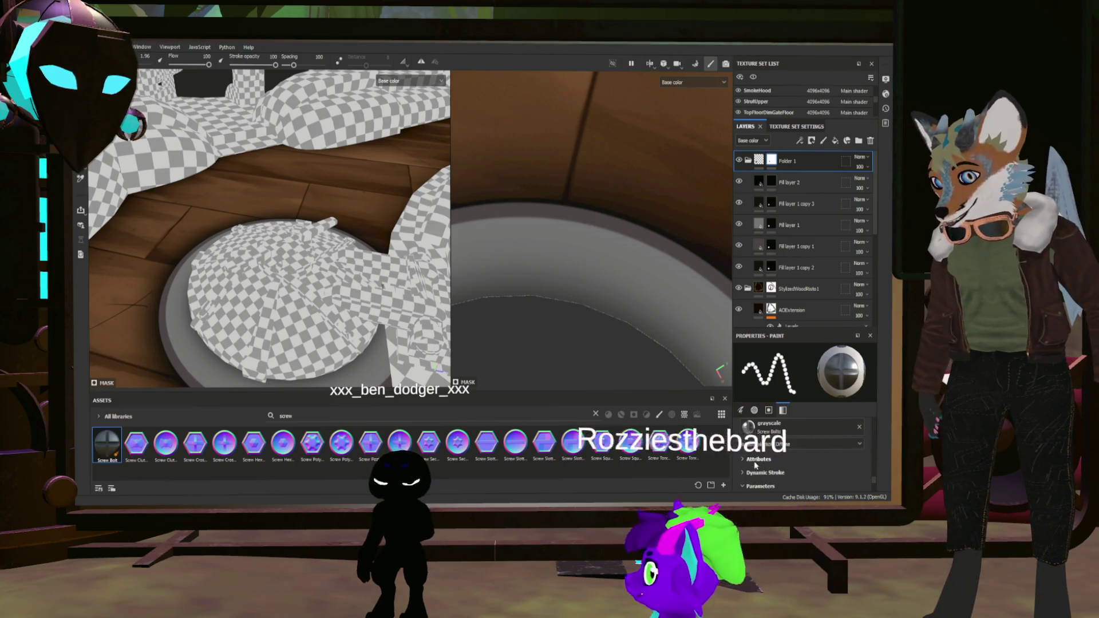
scroll(776, 453, up, 2)
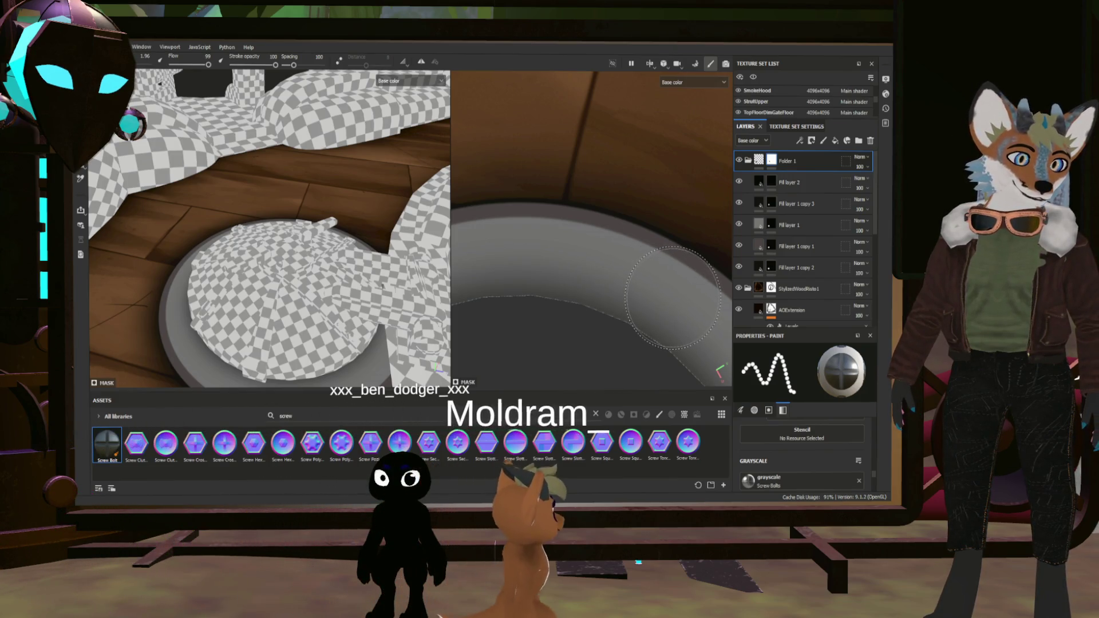
Recentre on the rim dot and pick a cross-head screw asset as the paint material
alt+middle_drag(674, 296, 676, 295)
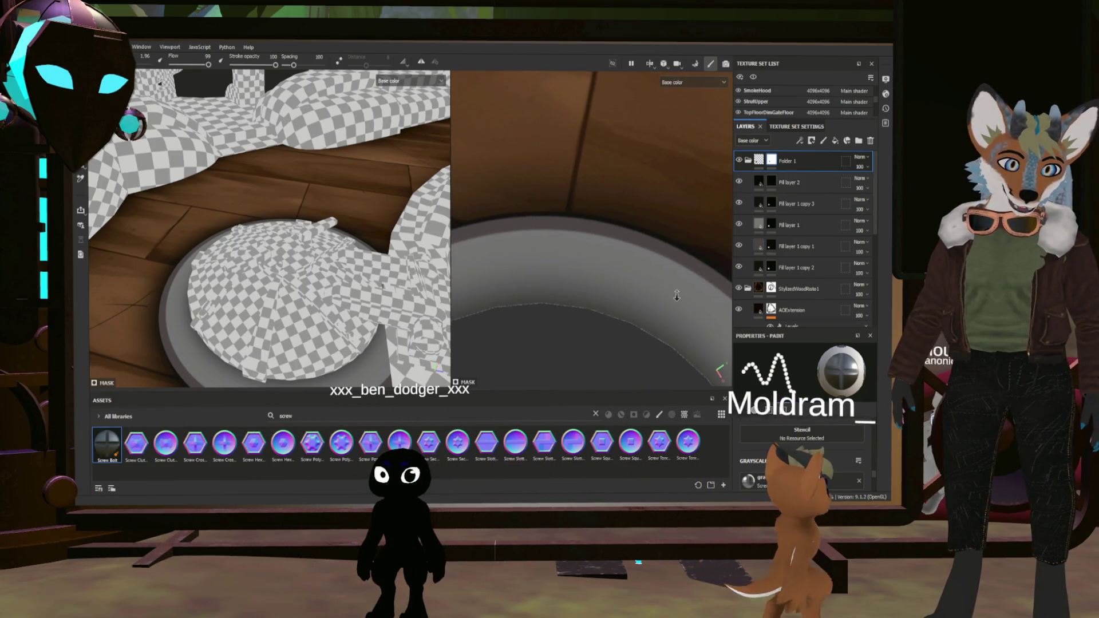
alt+right_drag(675, 294, 675, 292)
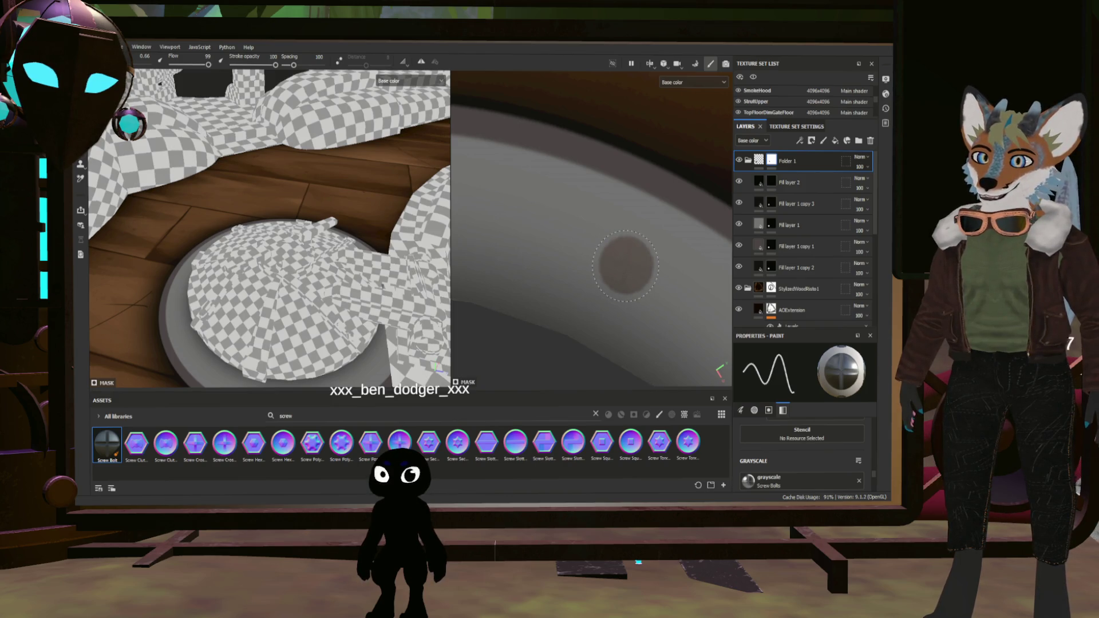
alt+drag(571, 331, 576, 321)
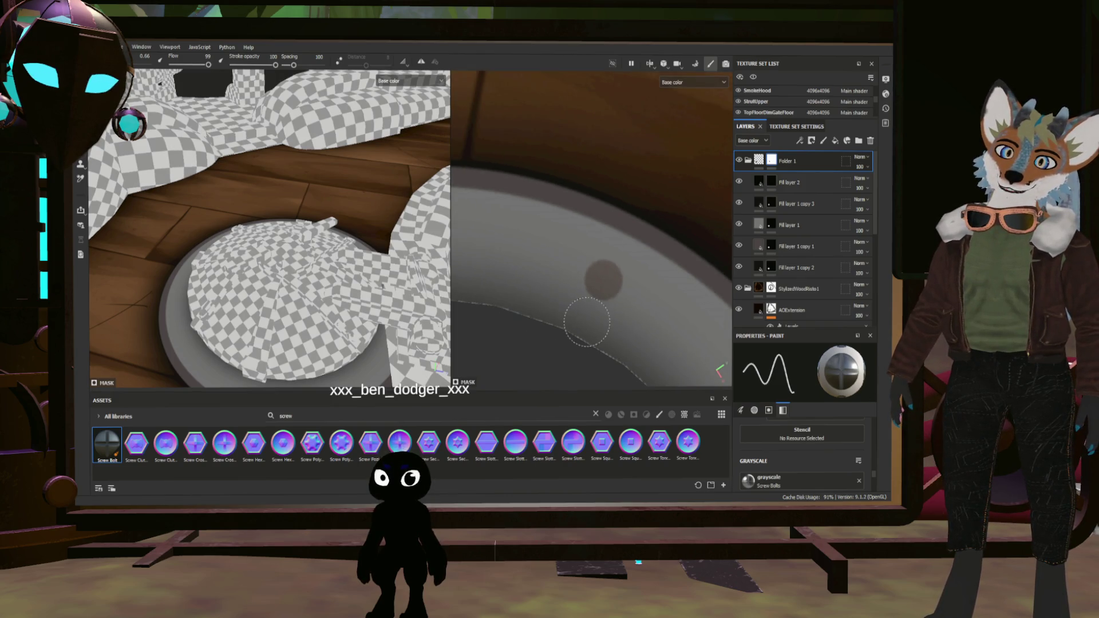
key(ctrl)
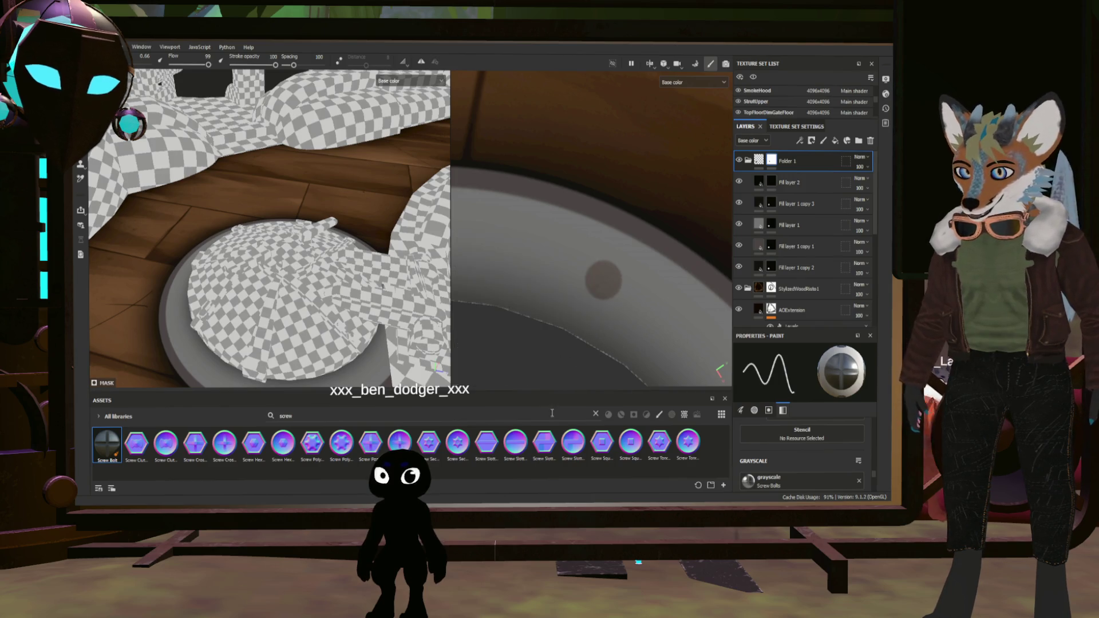
click(223, 442)
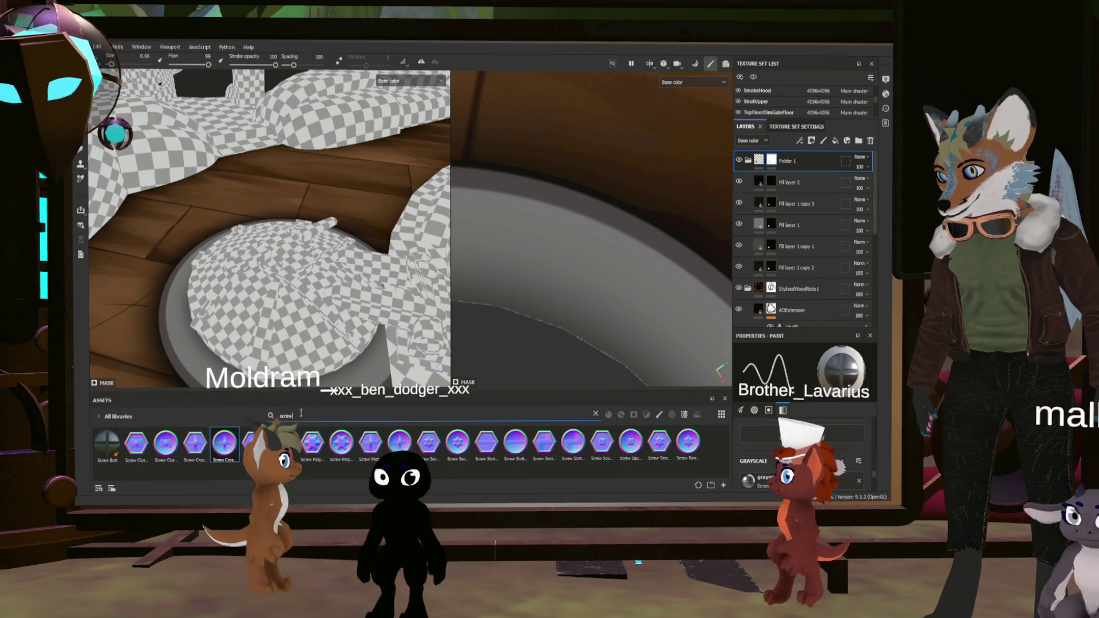
Clear the screw search and filter the Assets shelf to 'alpha' shapes
key(BackSpace)
key(BackSpace)
key(BackSpace)
text(ol)
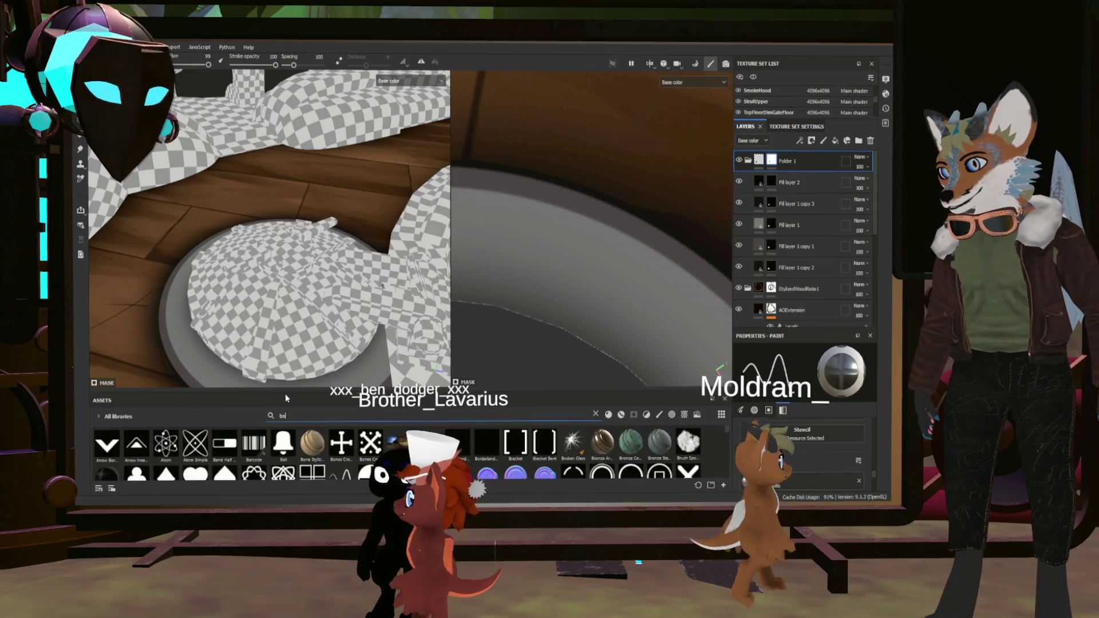
key(BackSpace)
key(BackSpace)
key(BackSpace)
text(al)
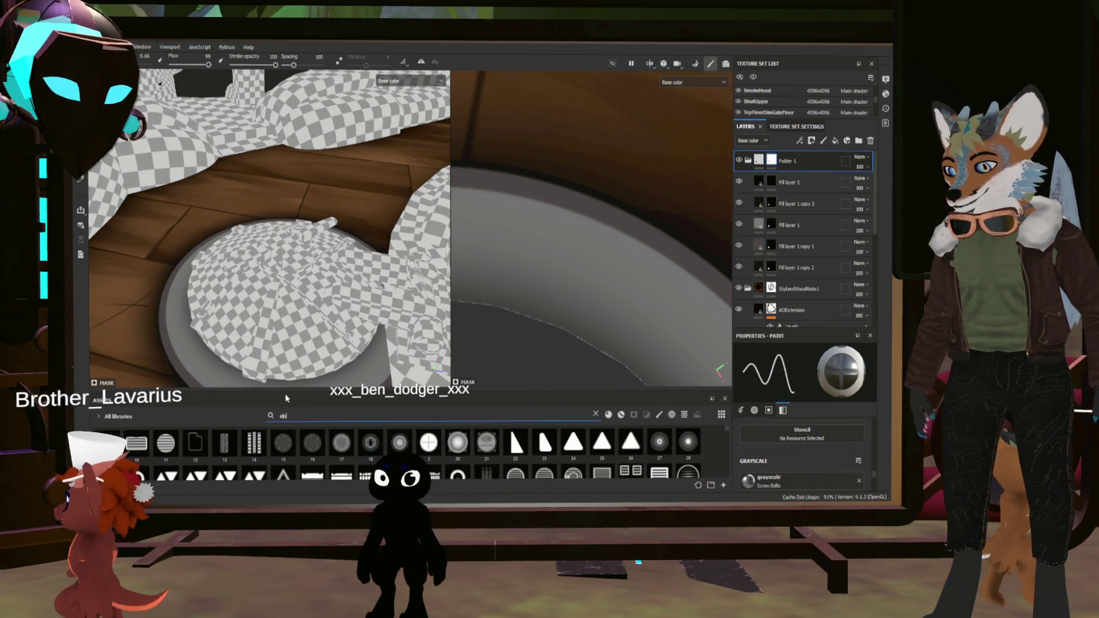
text(pha)
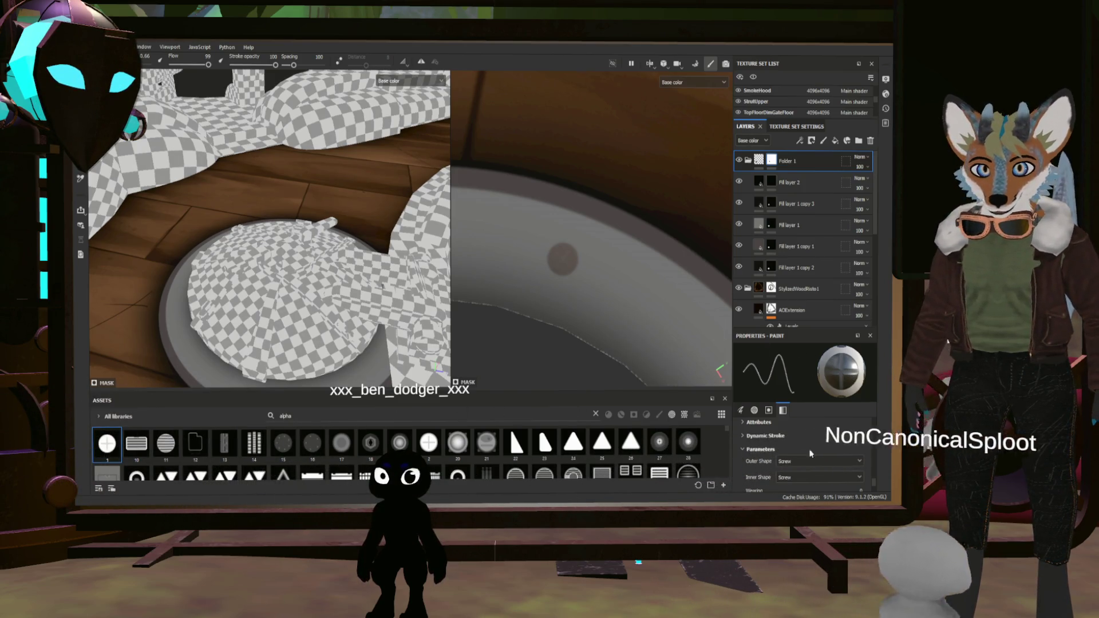
scroll(851, 430, up, 1)
Clear the Screw Bolts resource from the brush's Grayscale slot
click(859, 427)
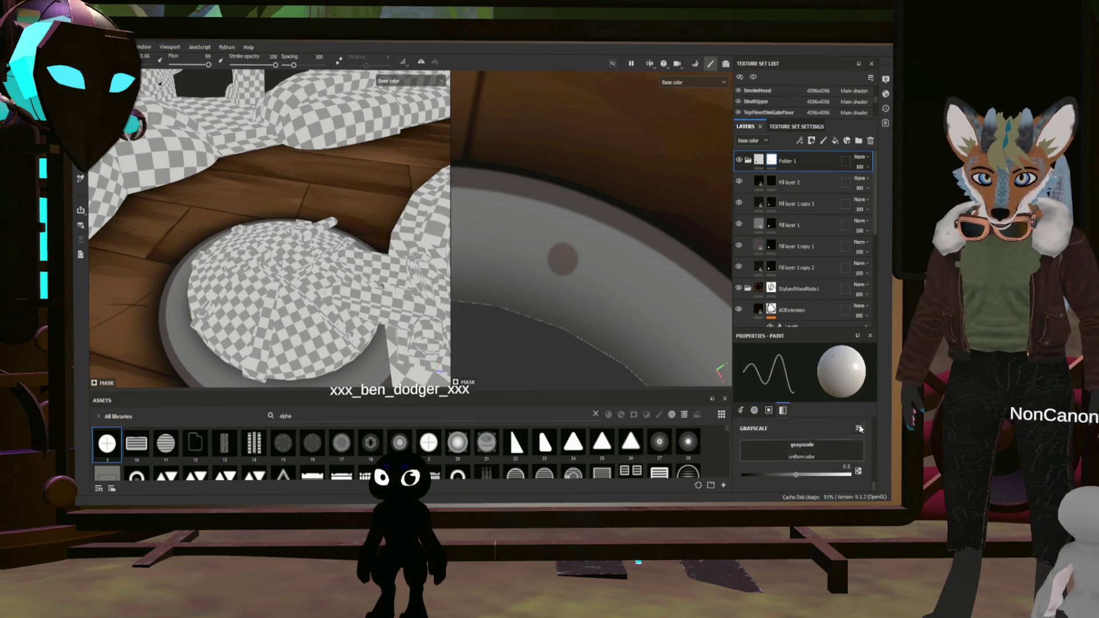
scroll(796, 454, up, 2)
scroll(796, 462, up, 2)
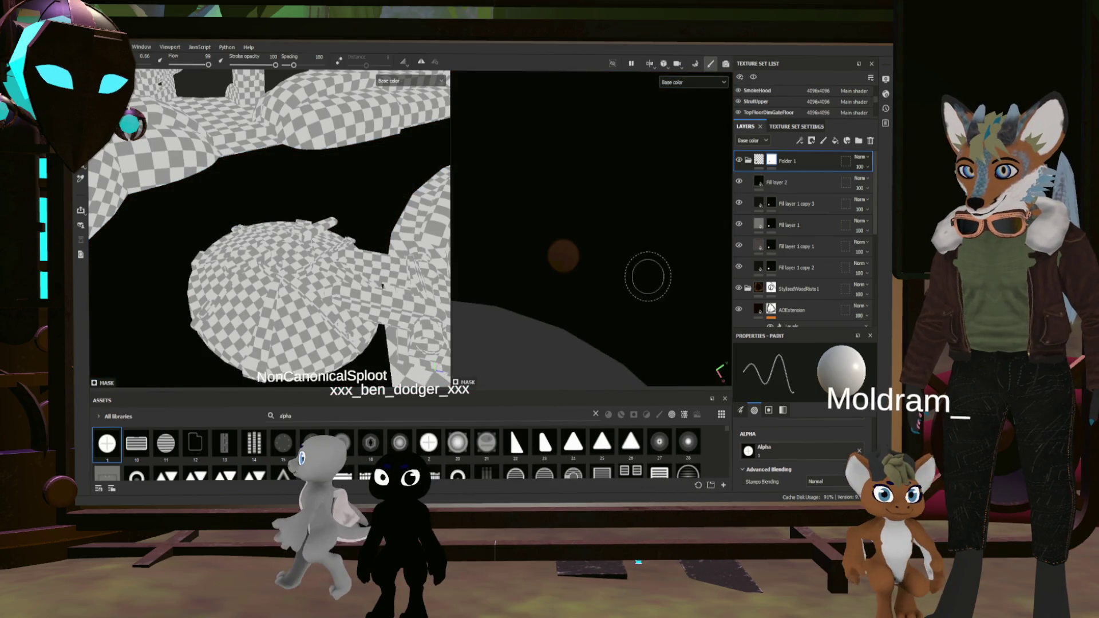
On Fill layer 2, test-stamp a different alpha on the porthole, then pick soft round alpha 17
click(773, 183)
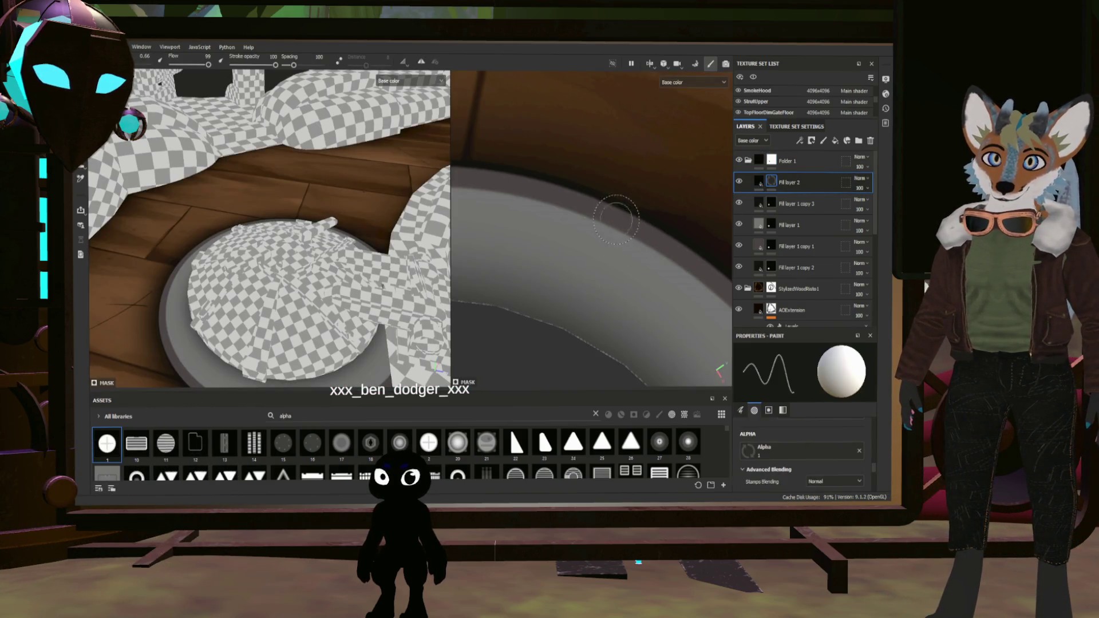
scroll(609, 266, up, 2)
scroll(613, 276, down, 2)
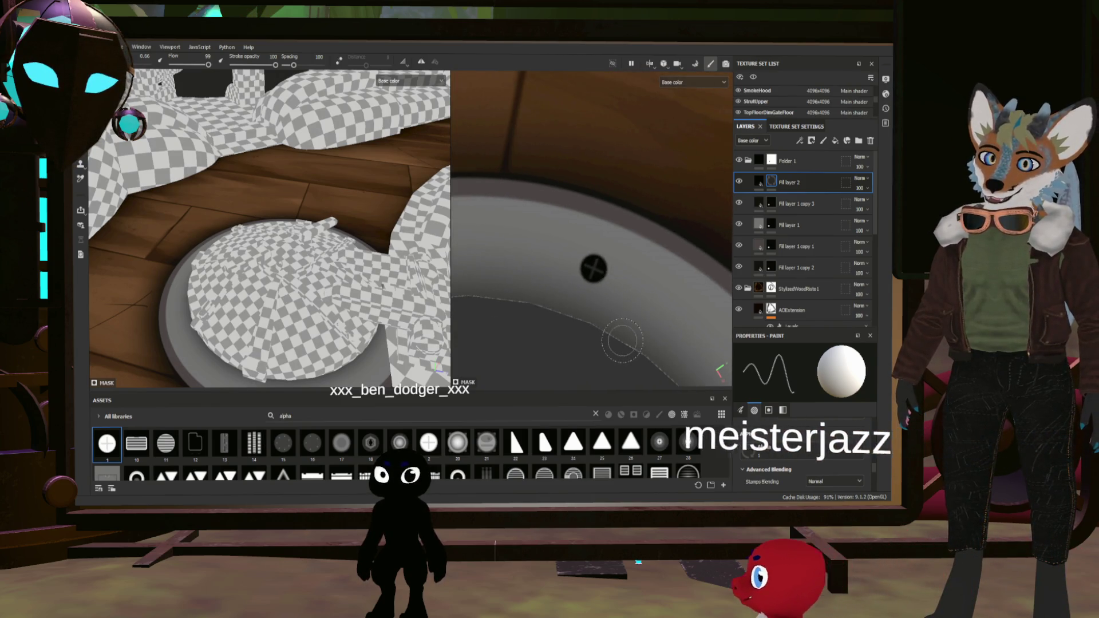
click(457, 441)
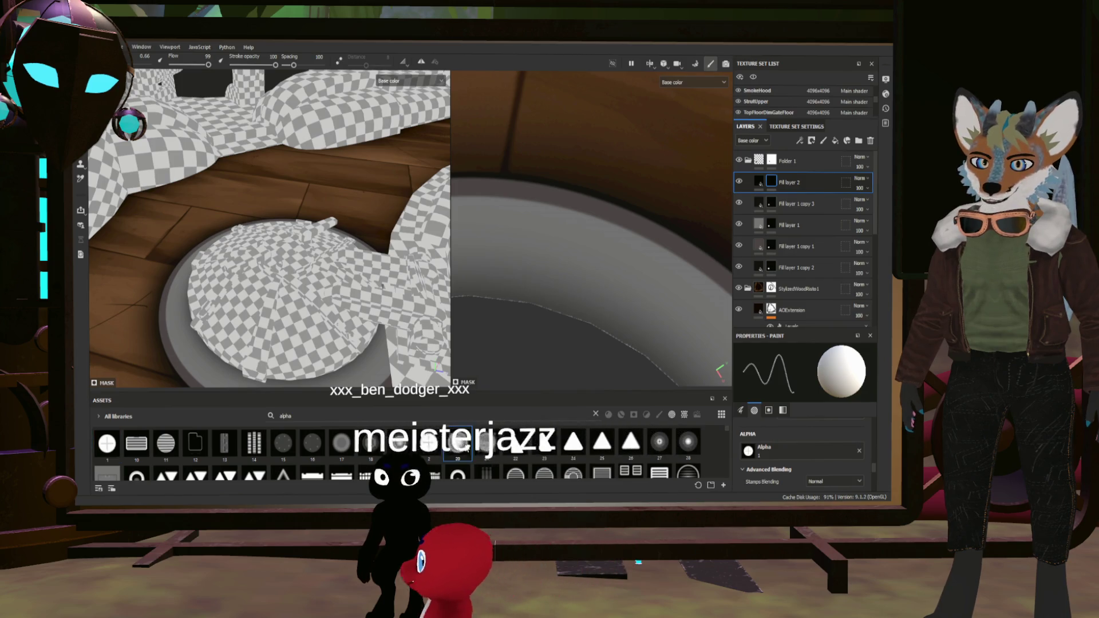
click(579, 259)
scroll(544, 311, up, 2)
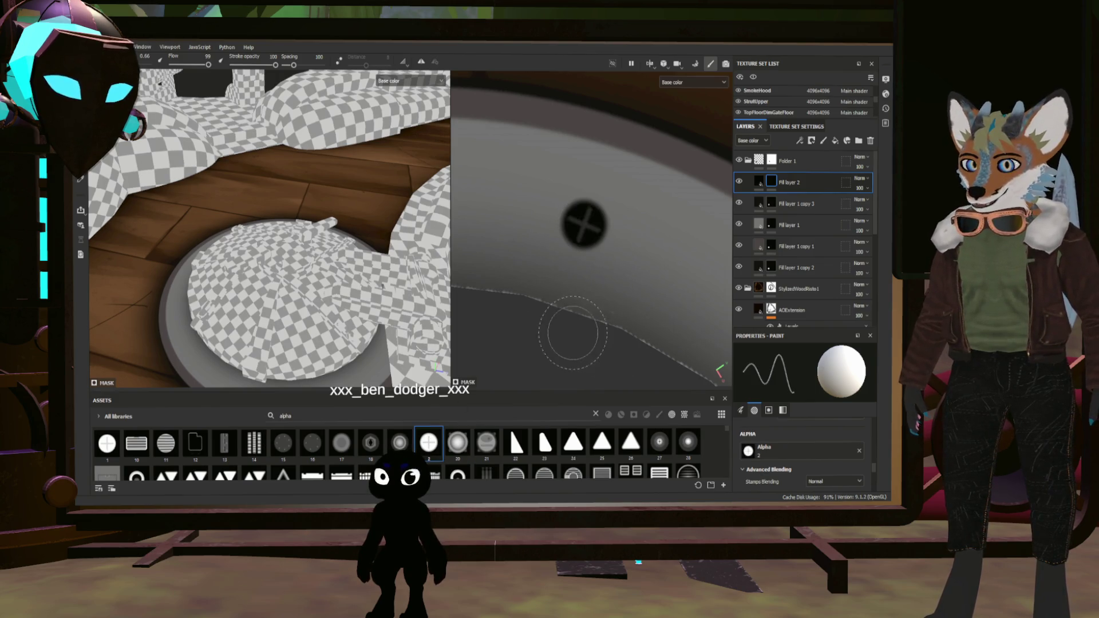
click(341, 441)
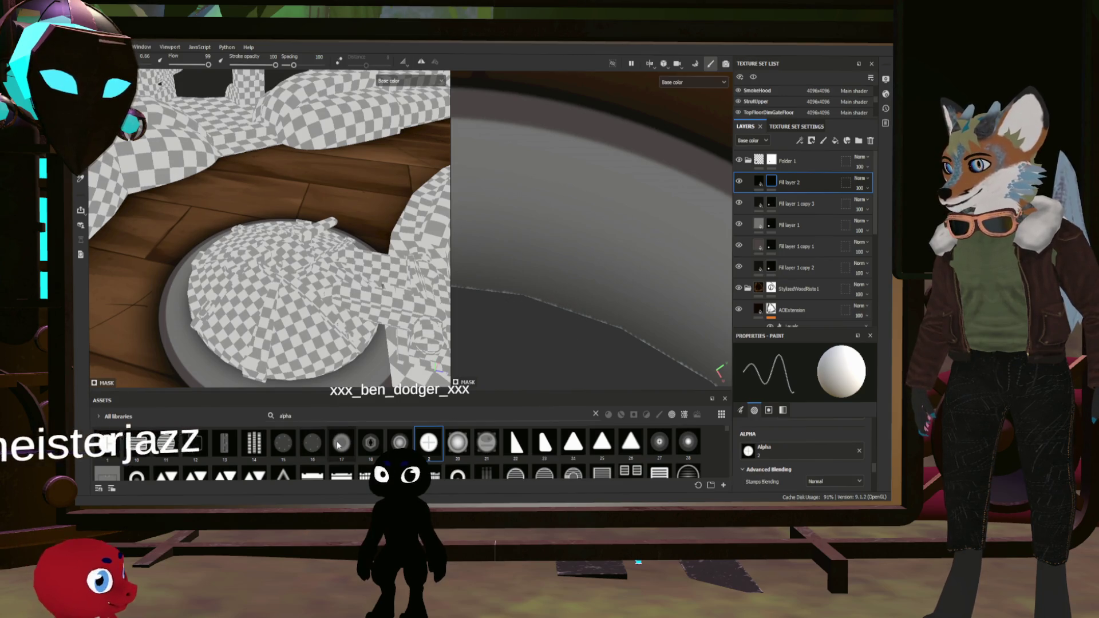
Switch to the Circle Inverted Gradient alpha, test-stamp it, and soften hardness to about 0.52
click(583, 213)
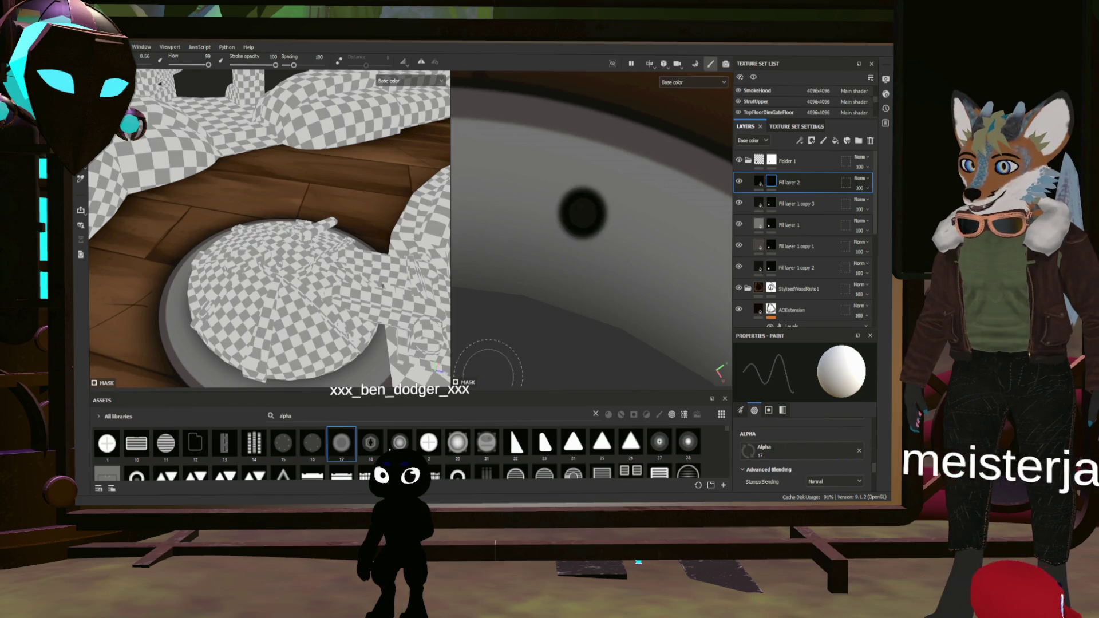
scroll(395, 455, down, 3)
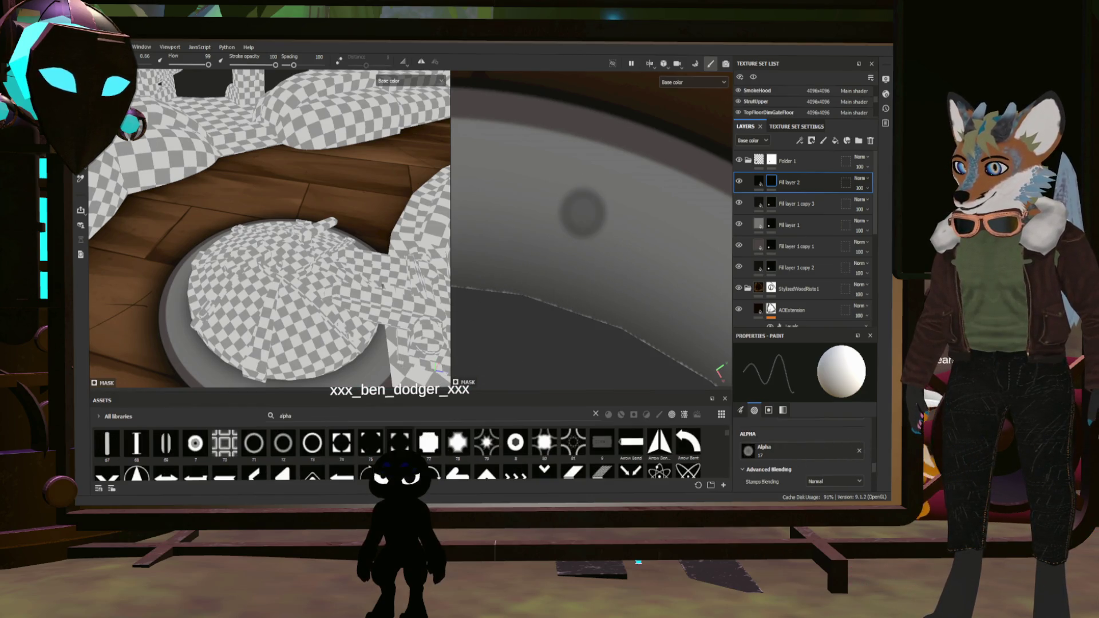
scroll(395, 456, down, 3)
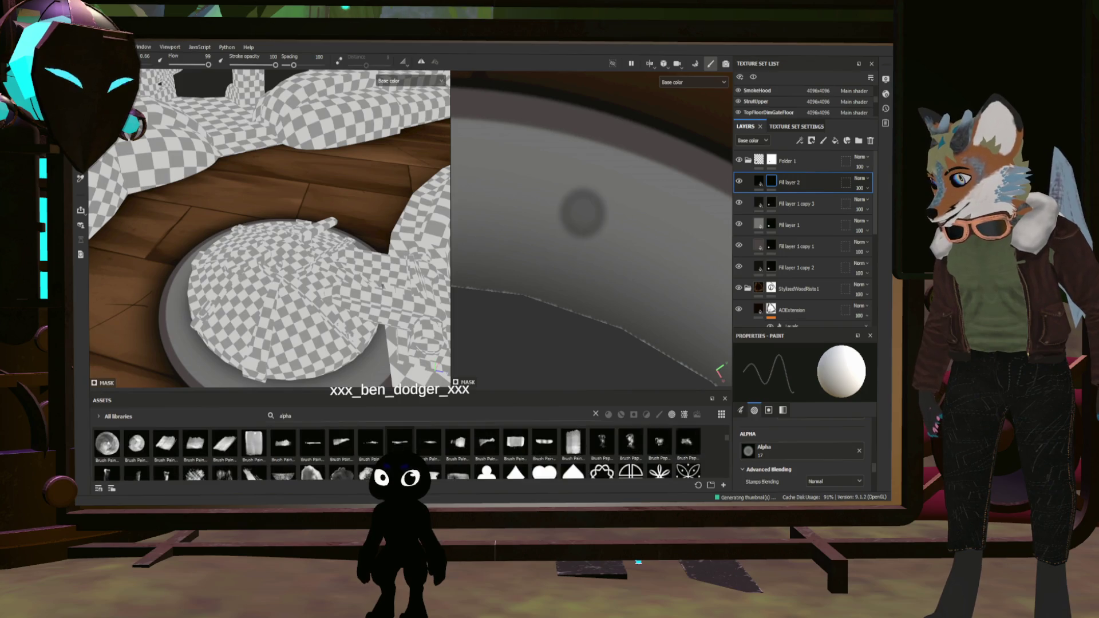
scroll(395, 455, down, 5)
click(601, 462)
click(674, 238)
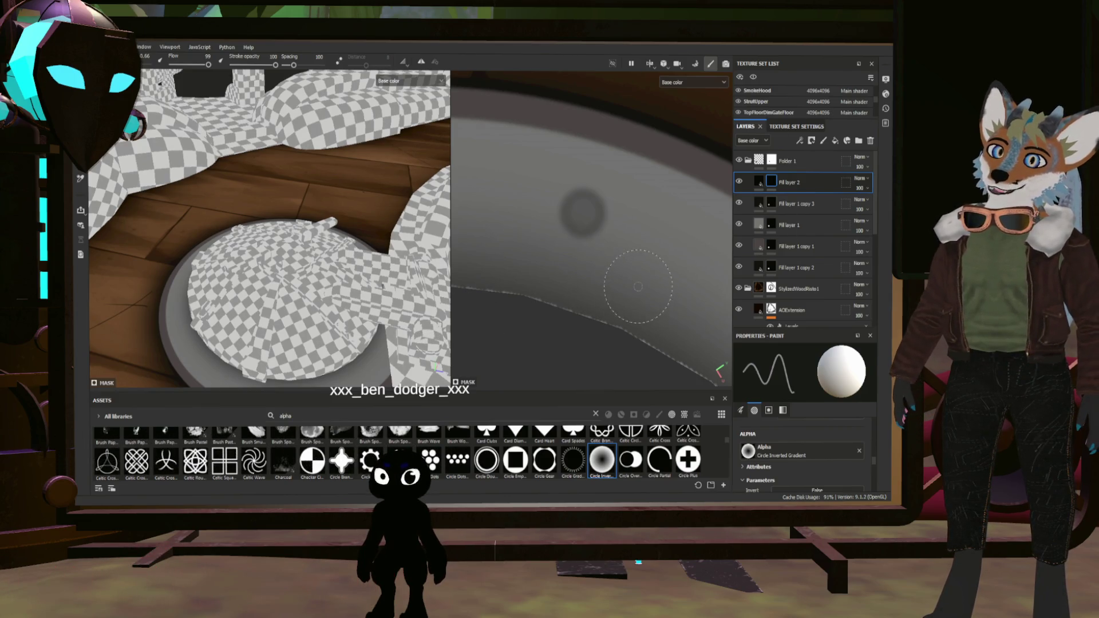
scroll(579, 295, down, 3)
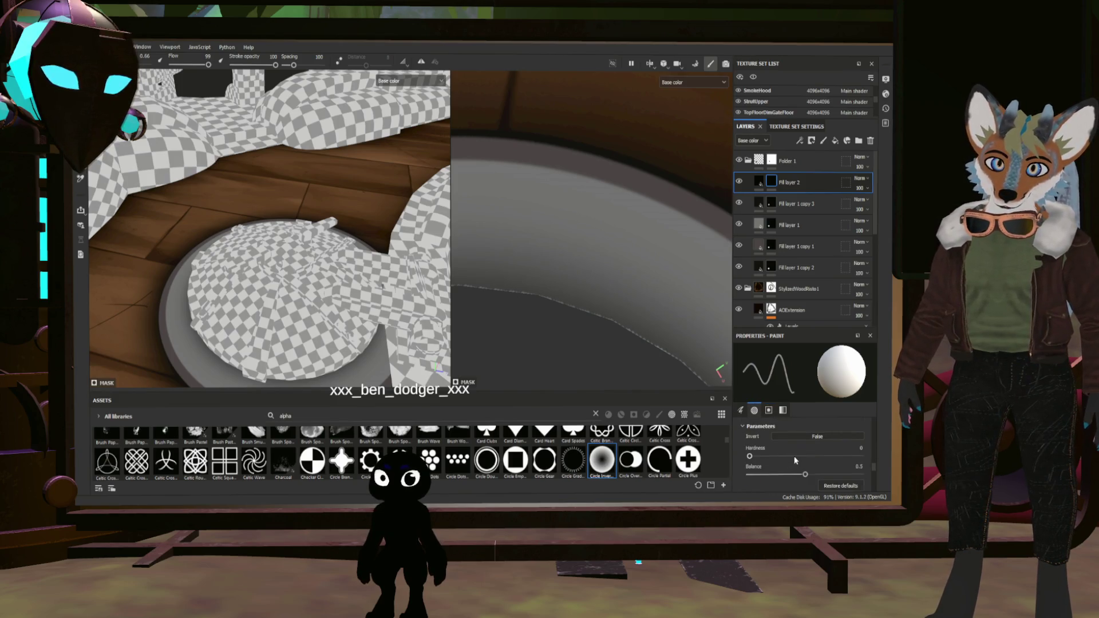
scroll(778, 466, up, 2)
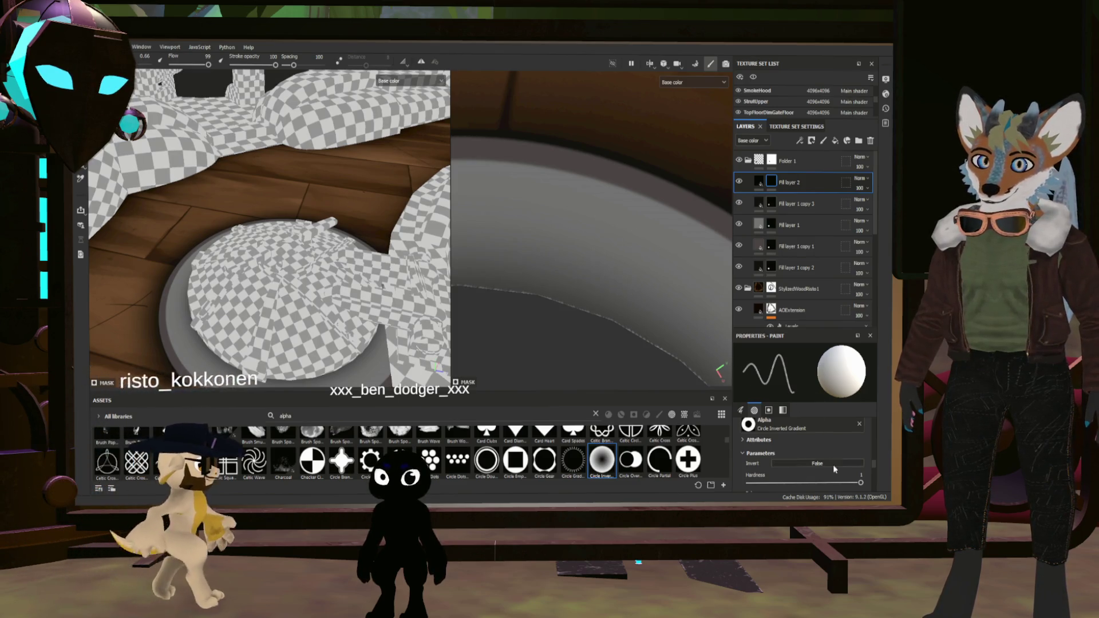
drag(861, 483, 807, 483)
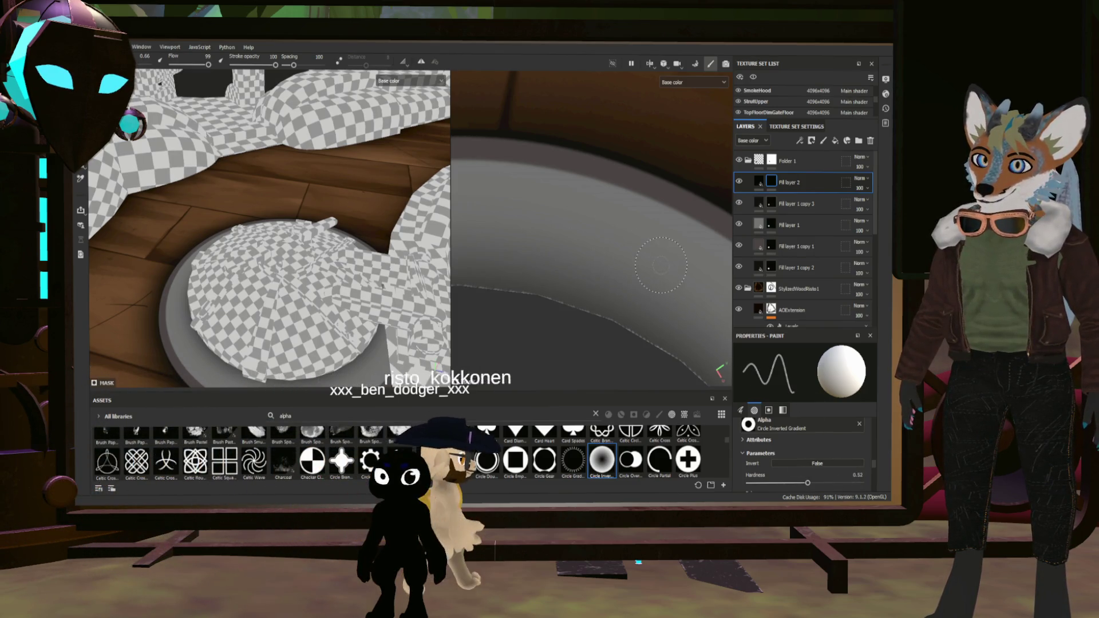
scroll(648, 288, down, 2)
scroll(610, 331, down, 2)
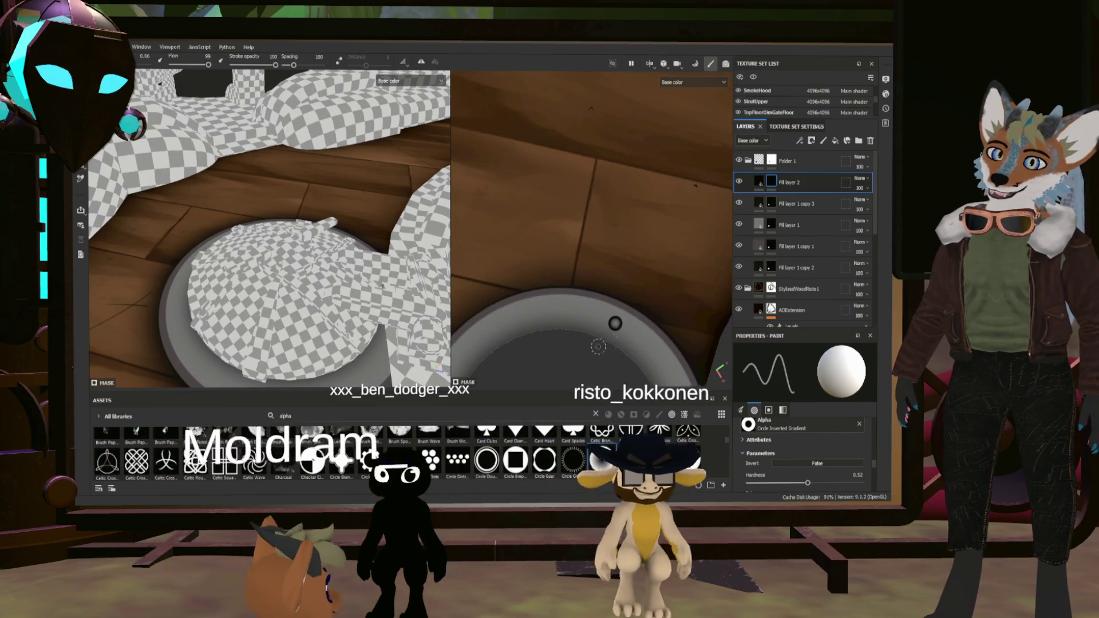
scroll(598, 345, up, 2)
scroll(601, 344, up, 2)
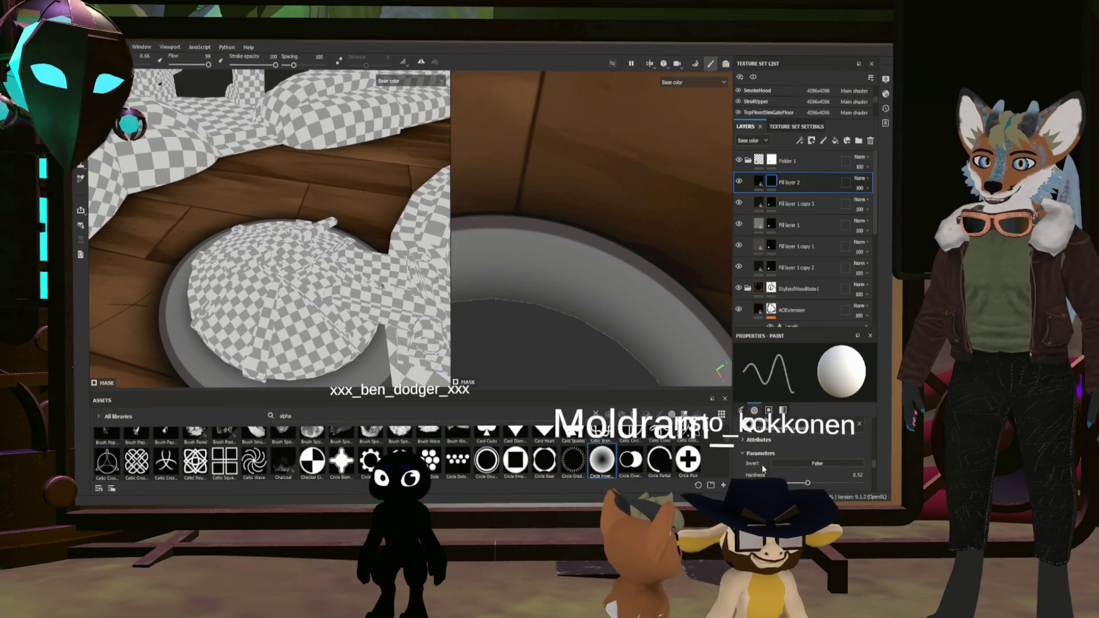
Lower brush hardness to about 0.38 and frame the porthole rim for test rivets
drag(808, 483, 791, 484)
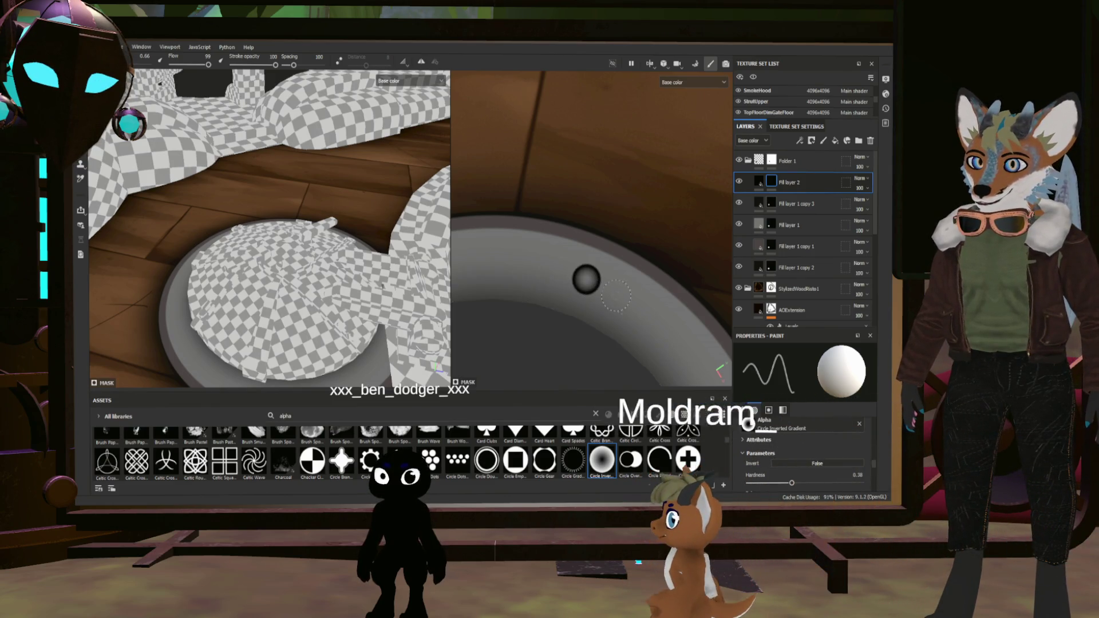
scroll(615, 301, down, 2)
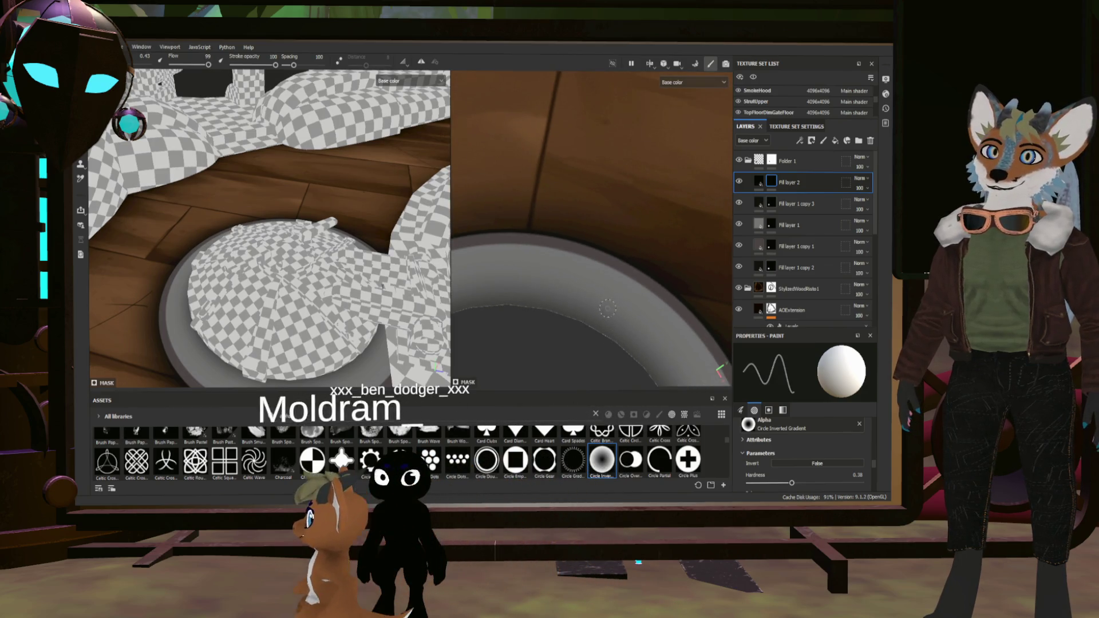
scroll(607, 308, down, 3)
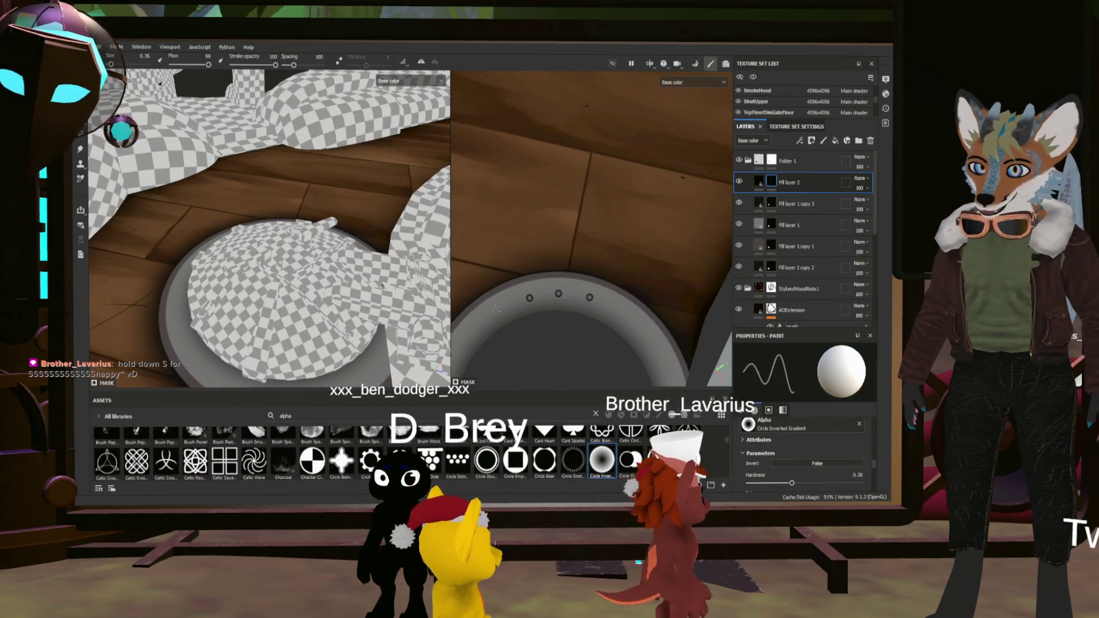
drag(496, 307, 571, 315)
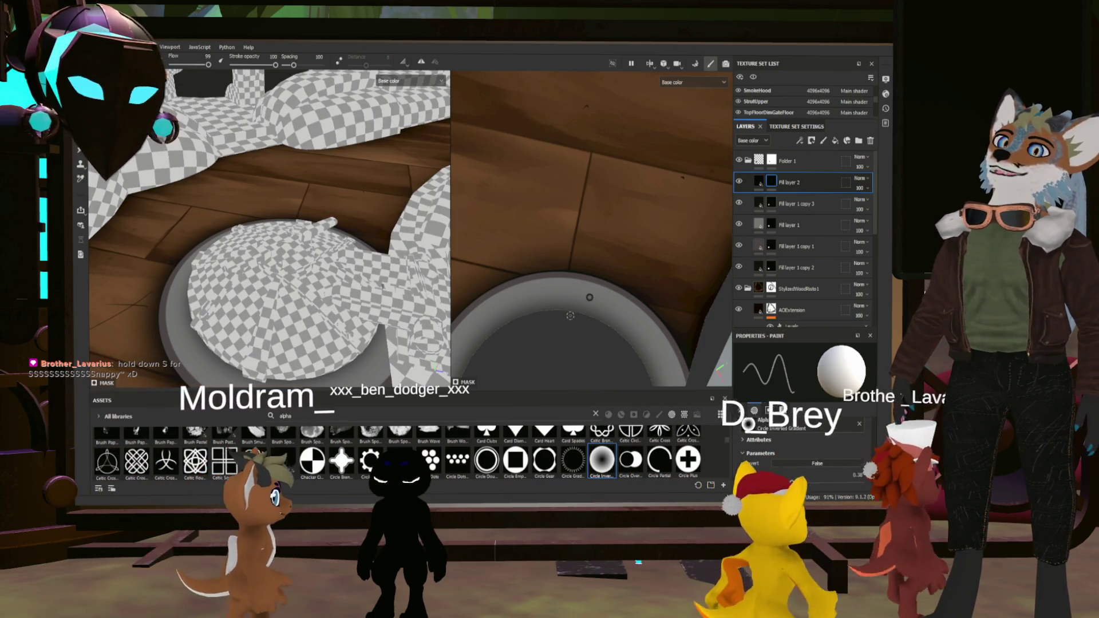
scroll(571, 315, down, 2)
scroll(578, 352, down, 2)
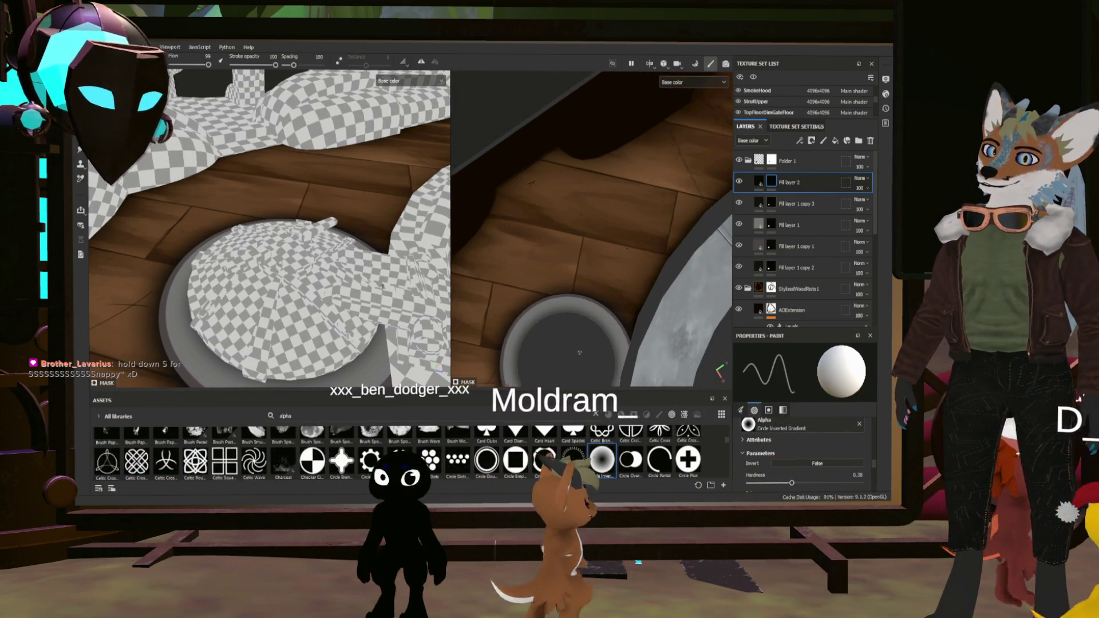
scroll(579, 352, up, 2)
scroll(549, 291, up, 1)
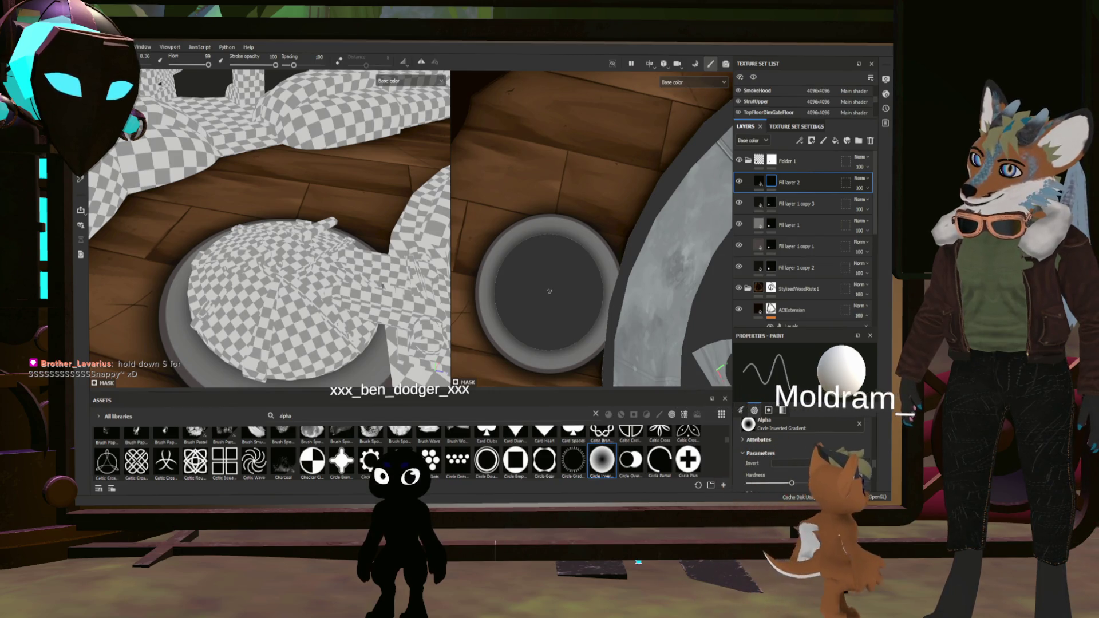
Stamp snapped straight-line rivets step by step around the porthole rim with Ctrl+Shift
key(ctrl+shift)
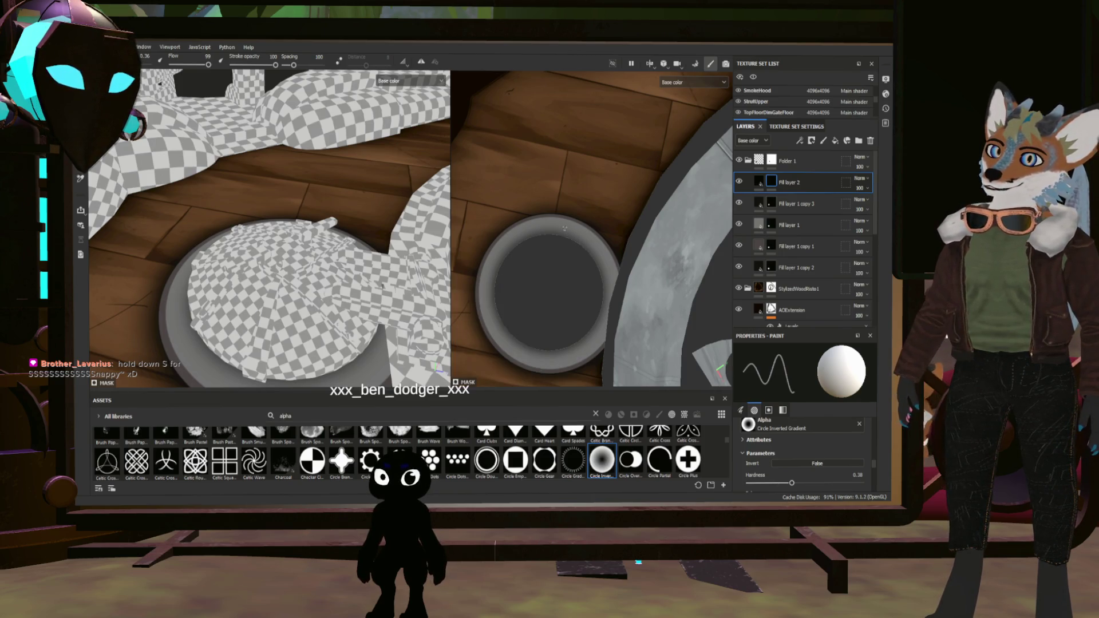
key(ctrl+shift)
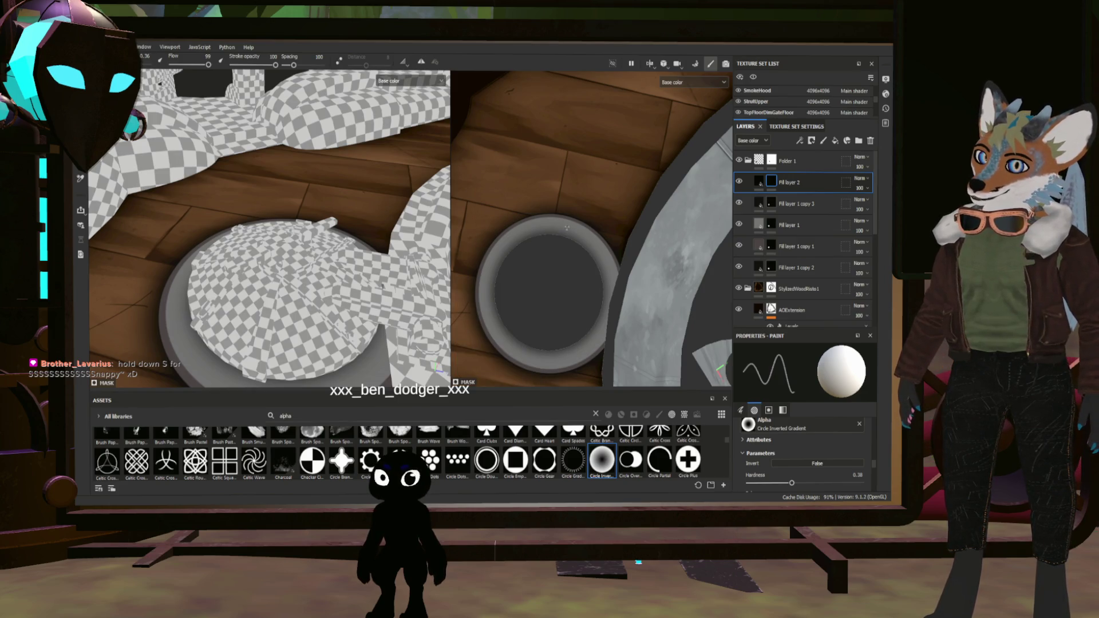
key(ctrl+shift)
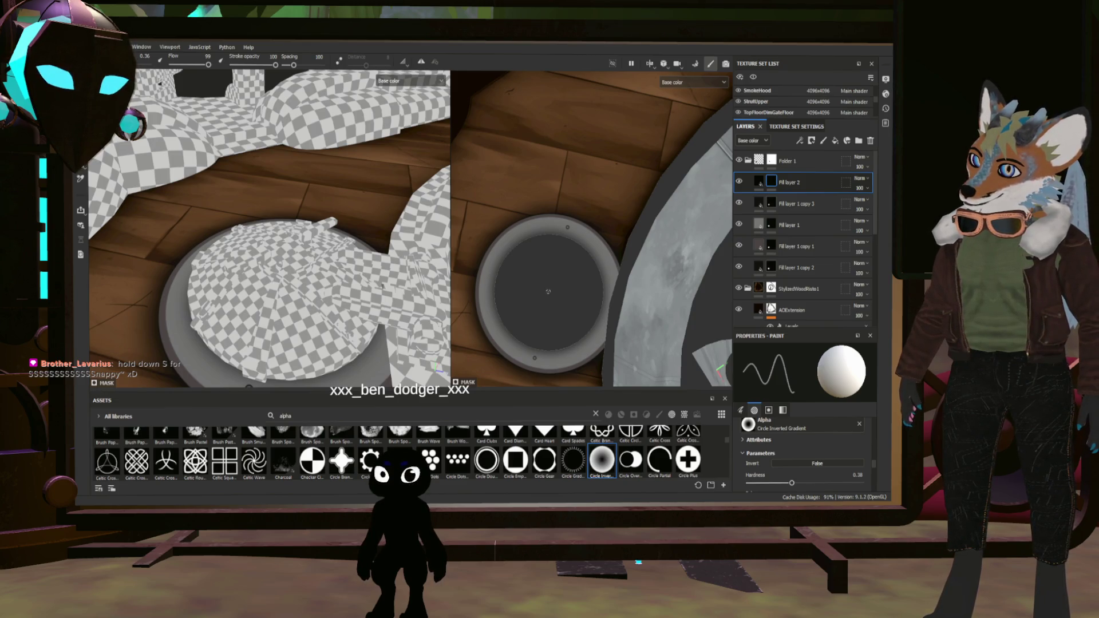
key(ctrl+shift)
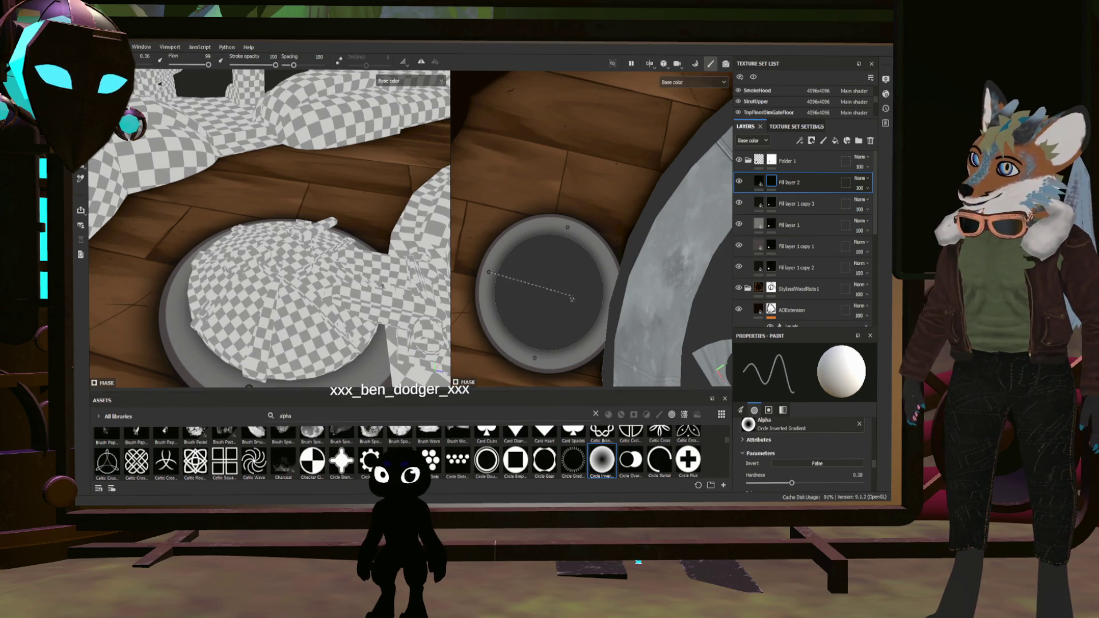
key(ctrl+shift)
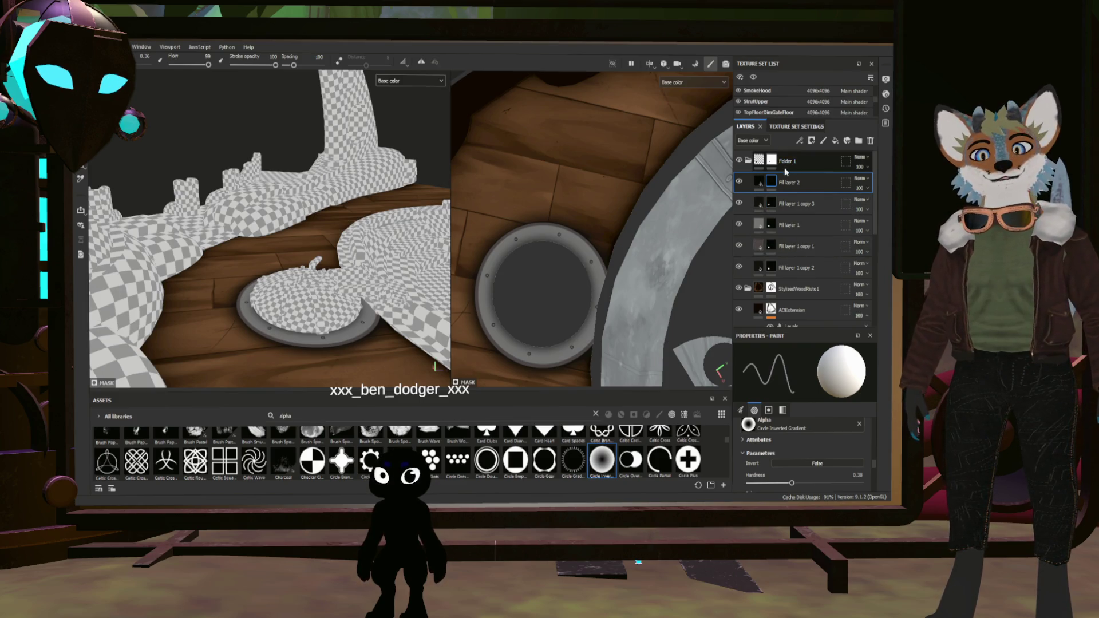
scroll(551, 258, up, 2)
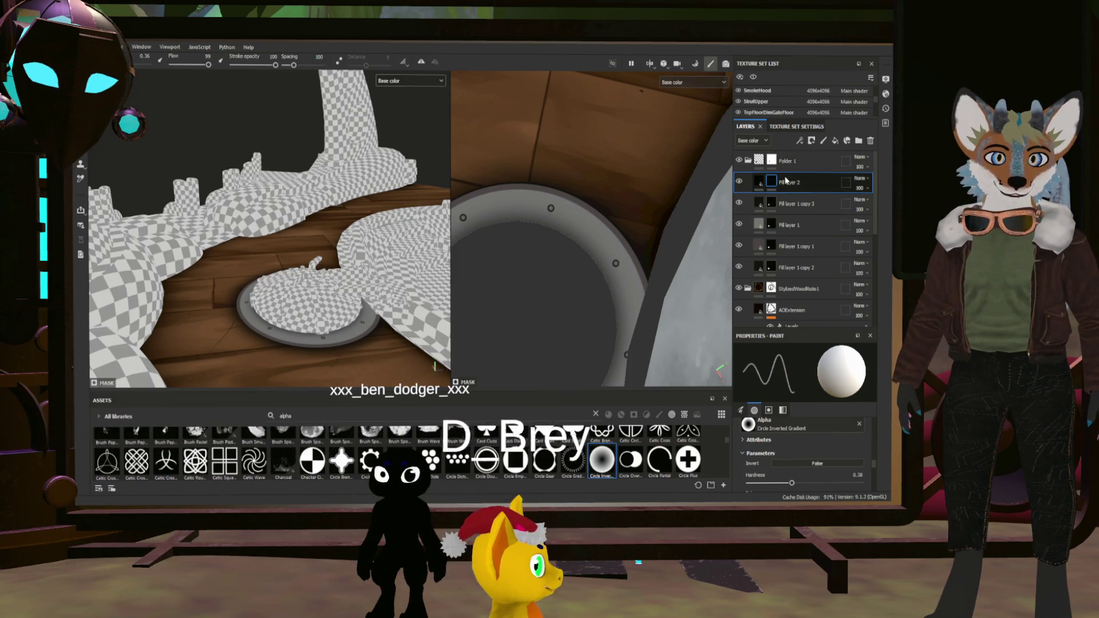
Duplicate Fill layer 2 and orbit to look straight down on the round hatch
key(ctrl+d)
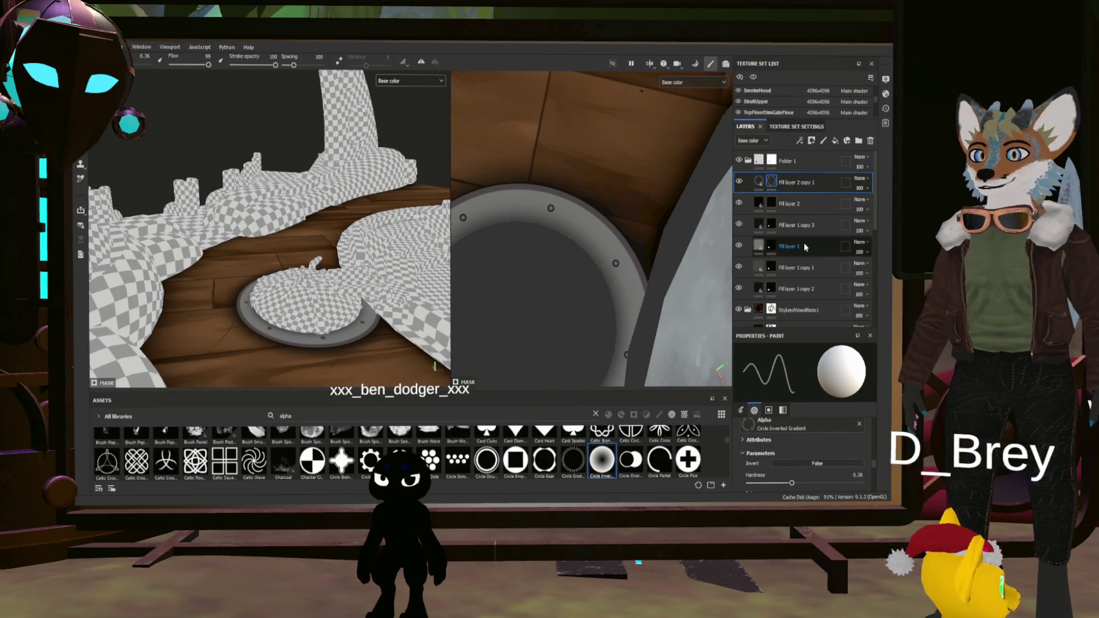
scroll(279, 340, up, 3)
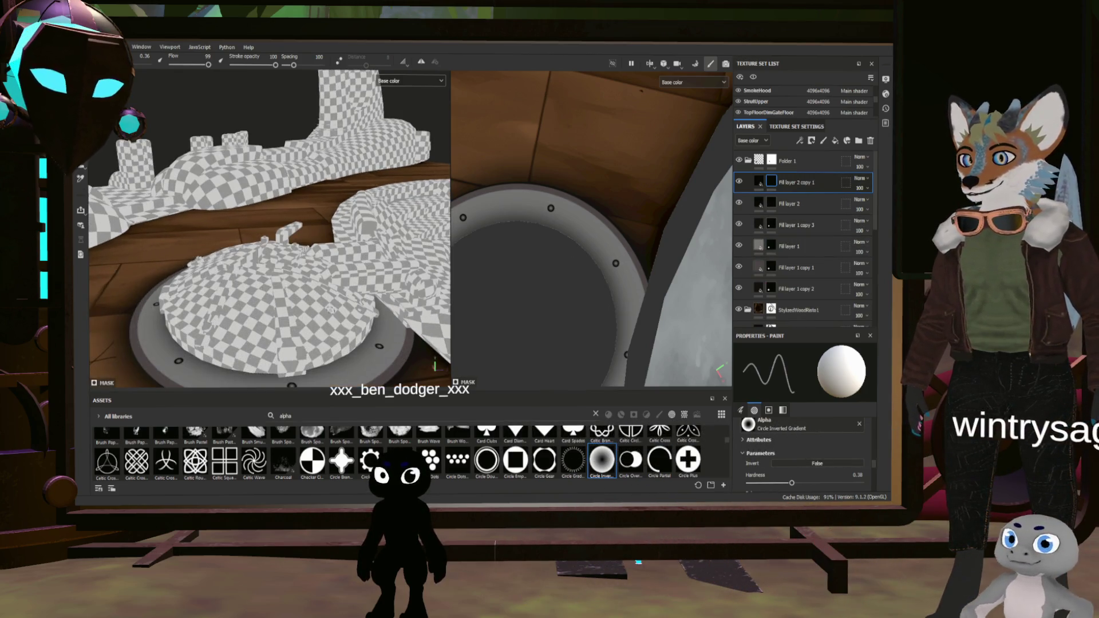
scroll(279, 340, up, 2)
mouse_move(258, 326)
alt+mouse_down()
mouse_move(280, 338)
mouse_move(284, 309)
alt+mouse_up()
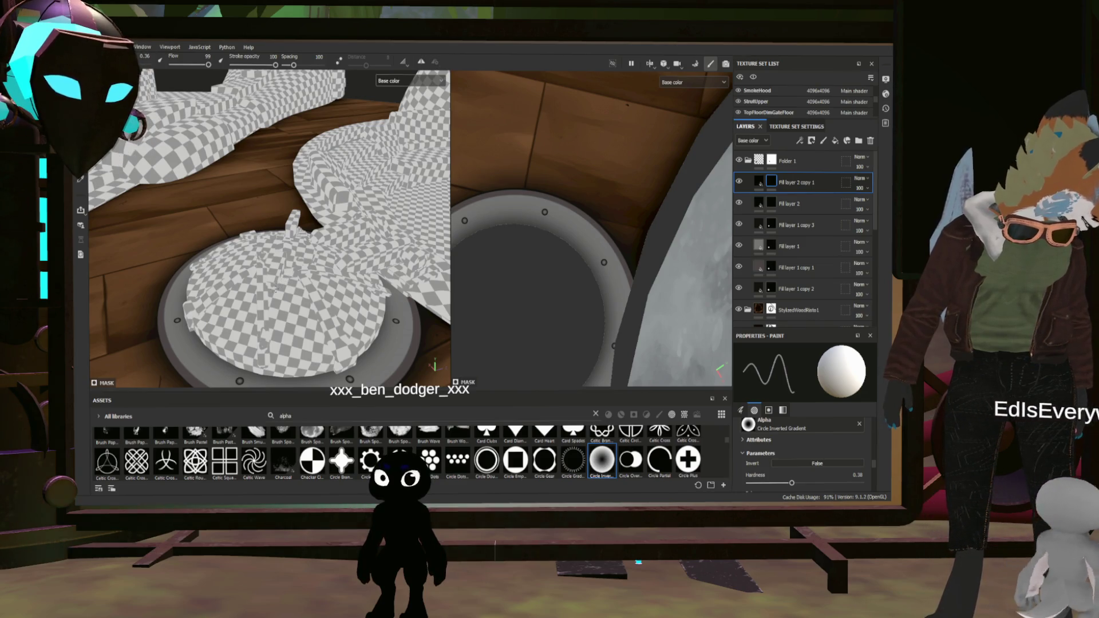
alt+drag(257, 231, 284, 227)
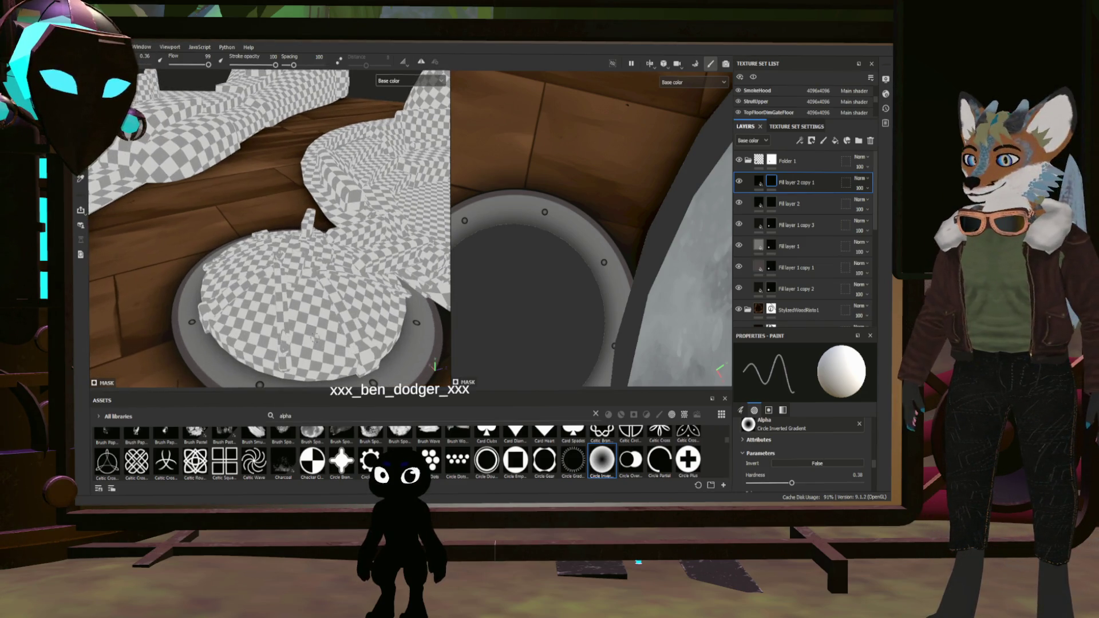
mouse_move(344, 257)
alt+mouse_down()
mouse_move(374, 273)
mouse_move(327, 284)
alt+mouse_up()
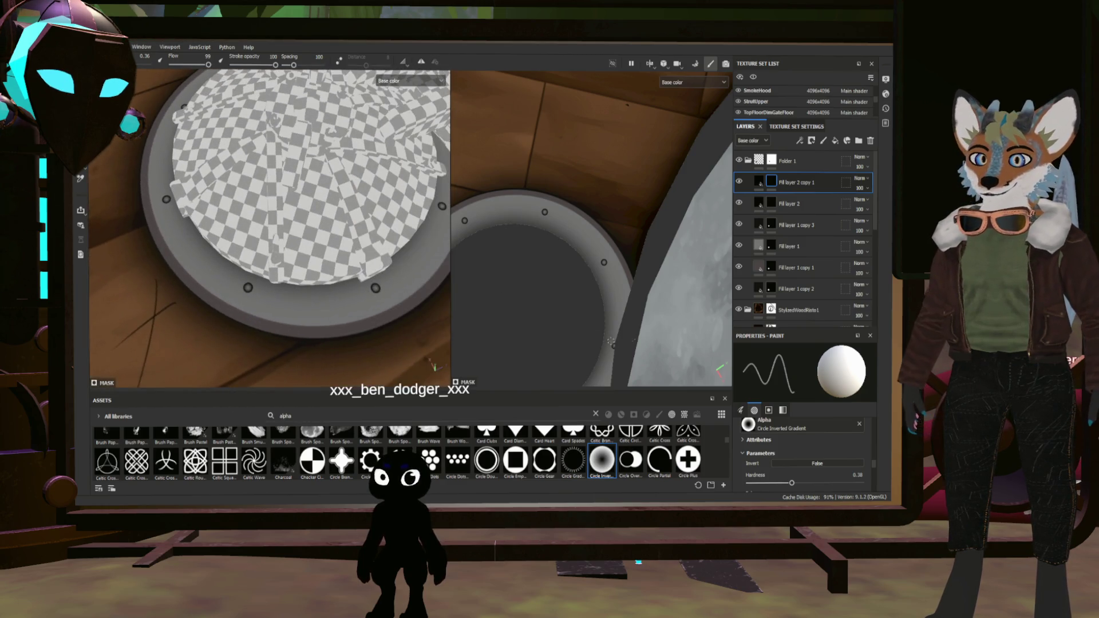
scroll(256, 472, up, 3)
scroll(256, 472, up, 3)
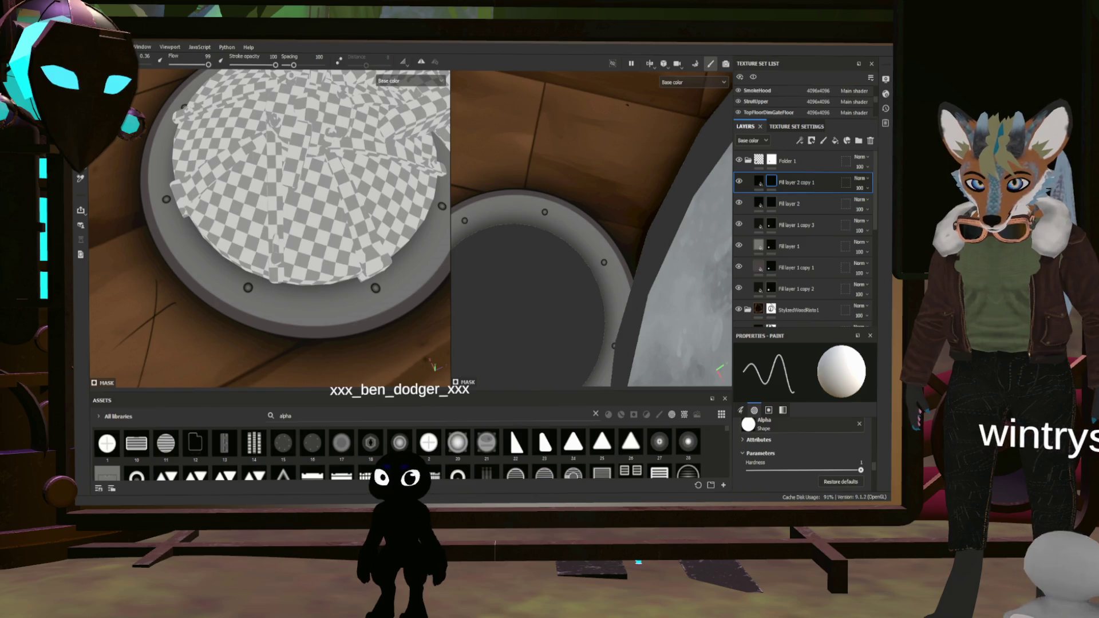
scroll(796, 454, down, 5)
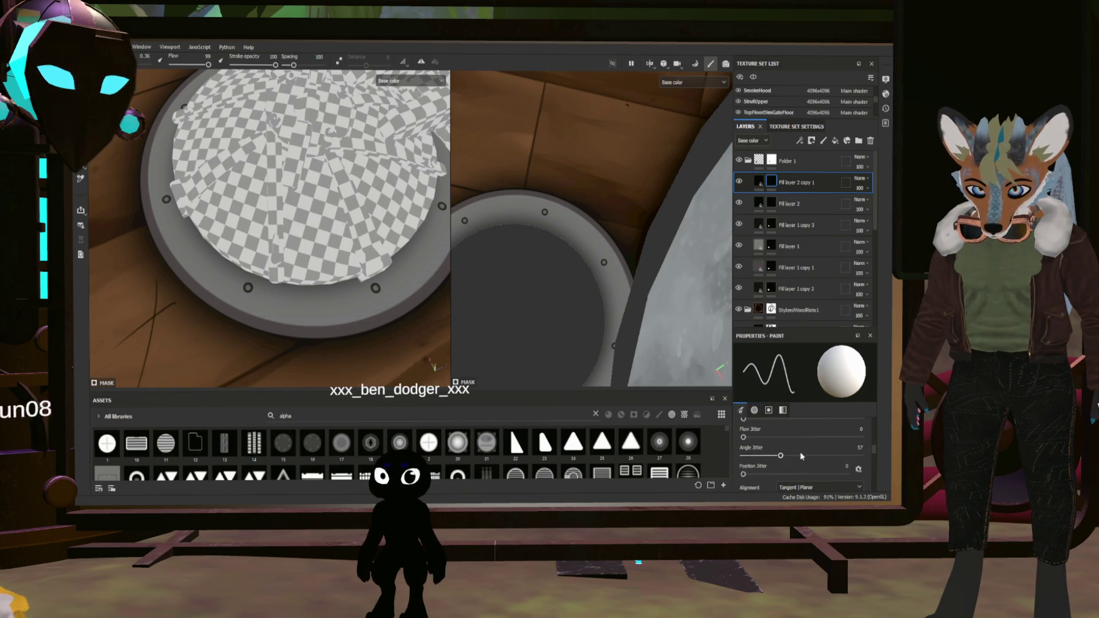
scroll(777, 453, up, 2)
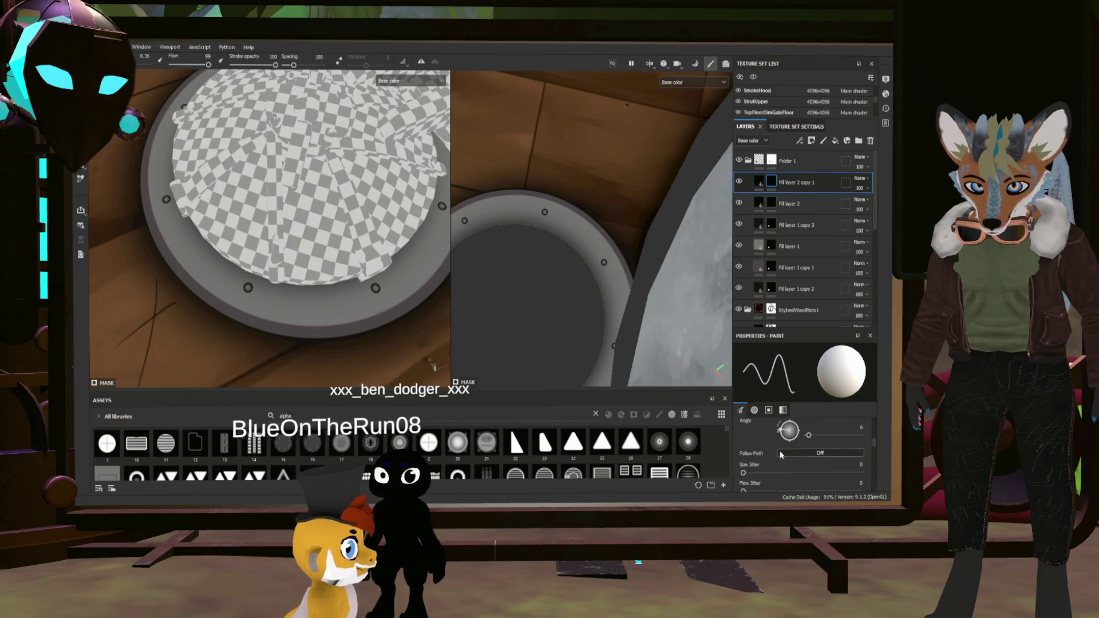
scroll(777, 455, up, 2)
Tighten brush spacing to 5 and paint a dark scratch mark on the hatch ring
drag(772, 465, 744, 464)
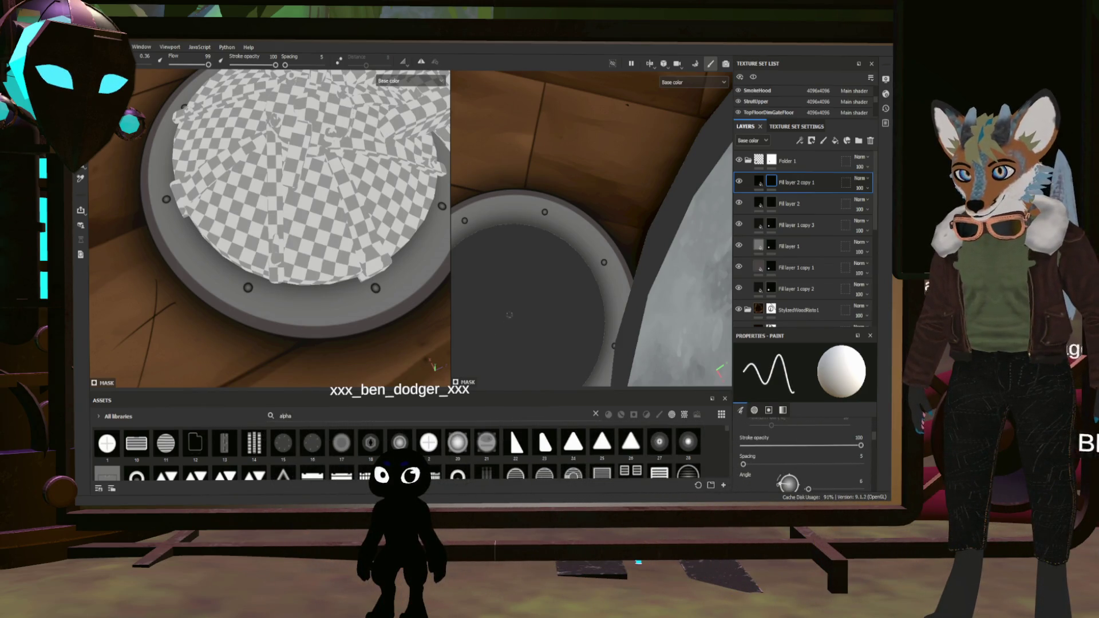
drag(626, 283, 620, 304)
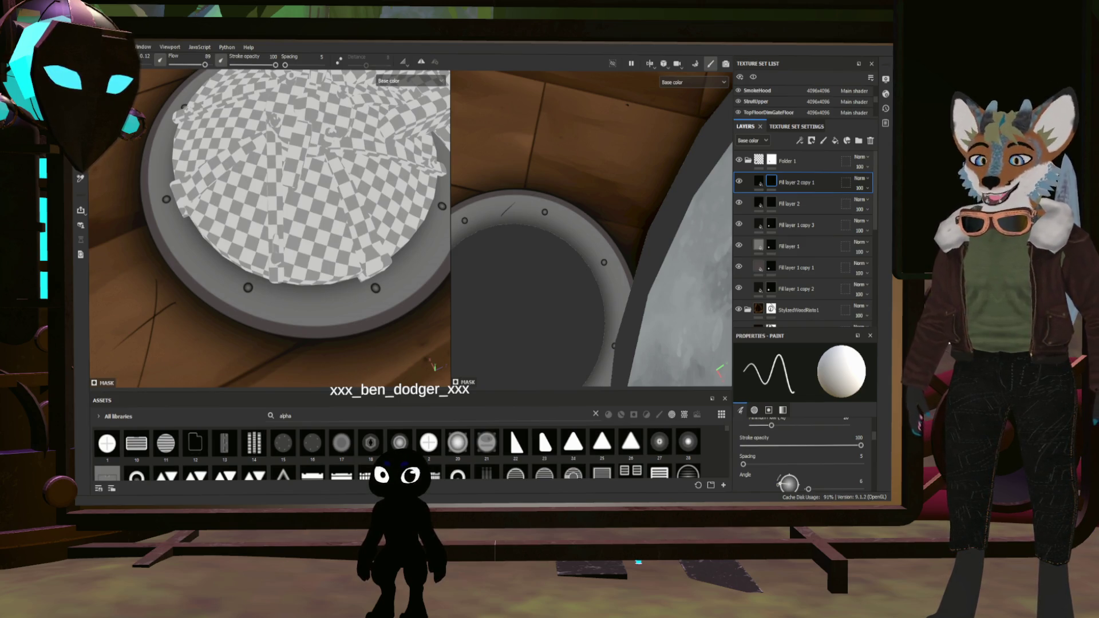
alt+drag(353, 284, 343, 277)
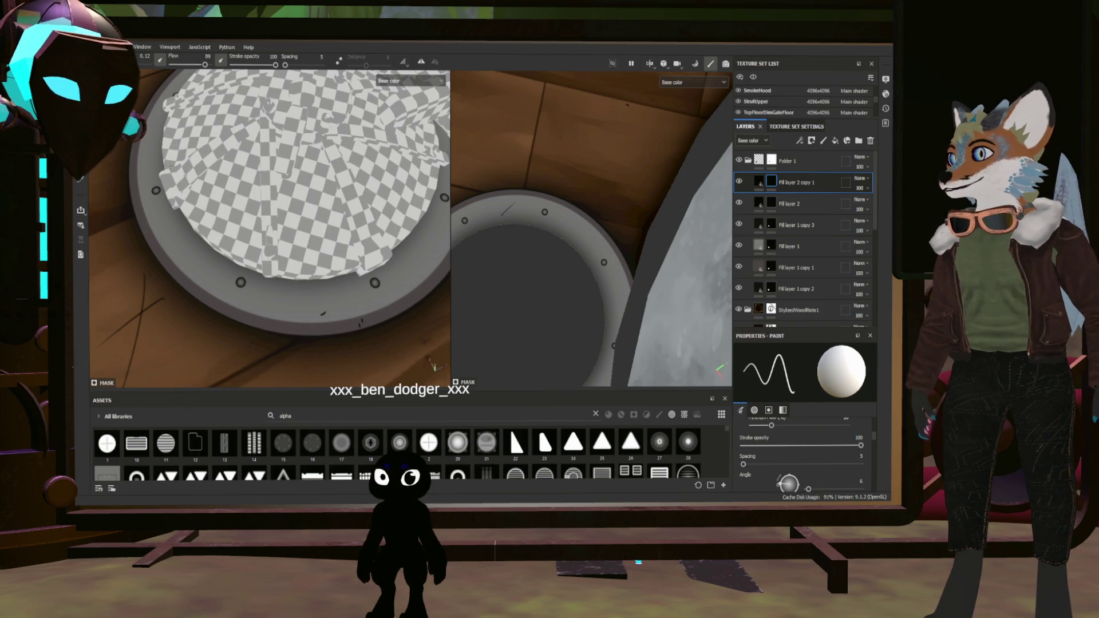
scroll(803, 458, down, 3)
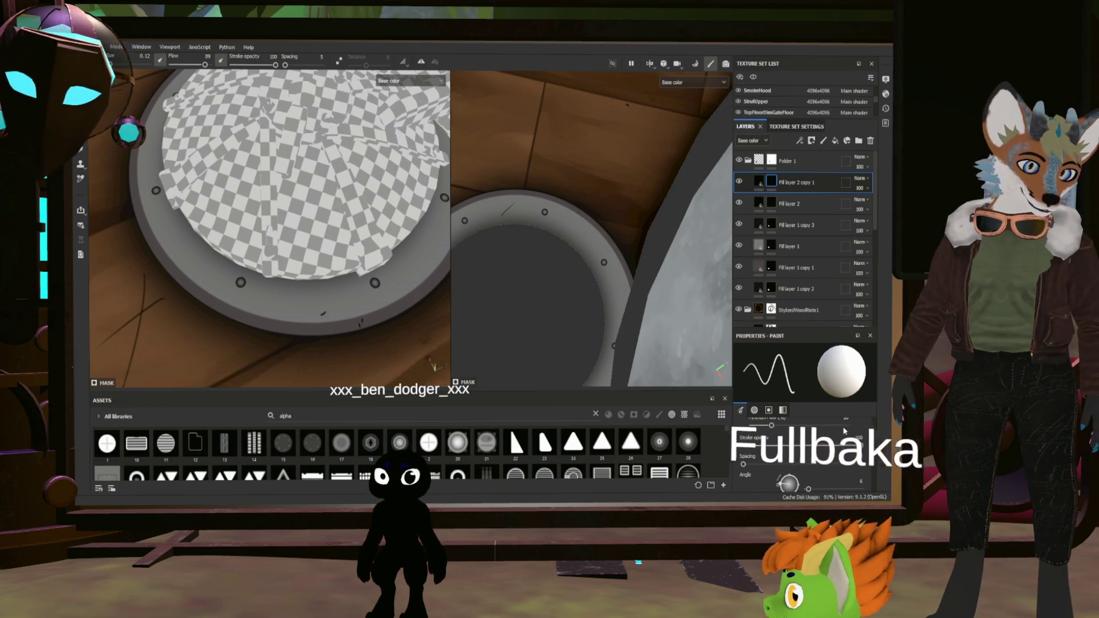
scroll(801, 458, up, 1)
click(810, 487)
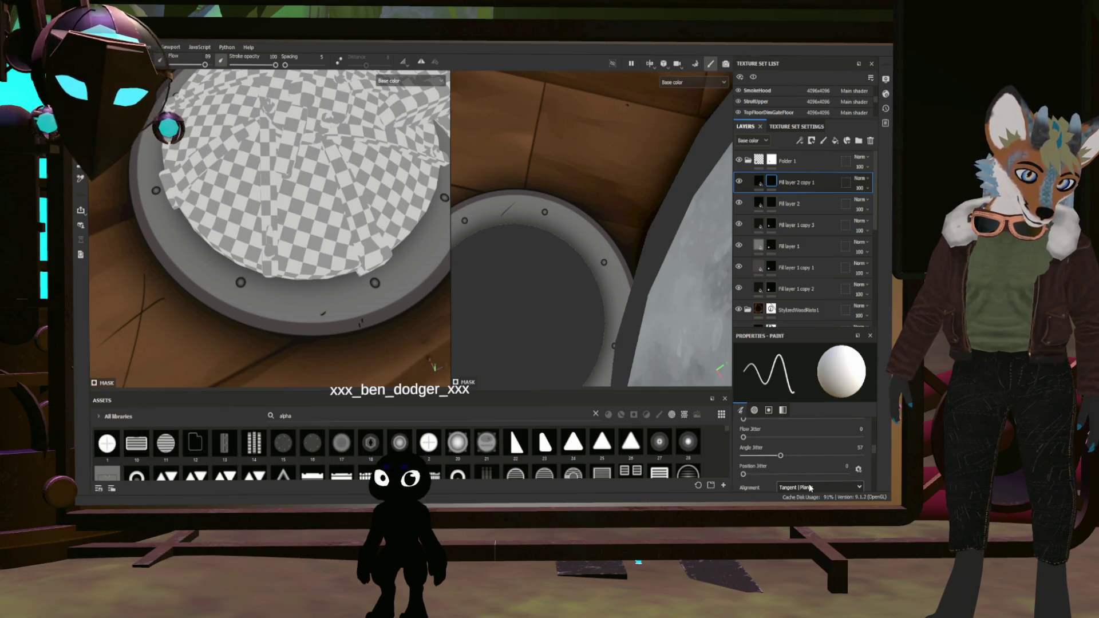
Set brush alignment to UV for the rim scratches, then duplicate the fill layer again
click(797, 471)
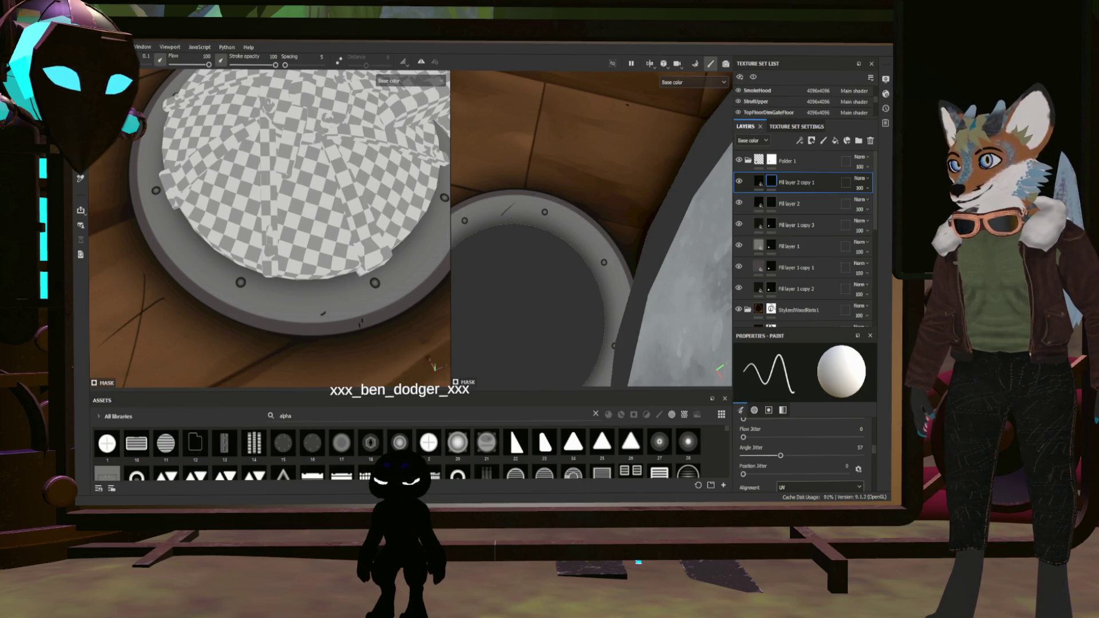
scroll(515, 203, up, 2)
scroll(514, 204, up, 2)
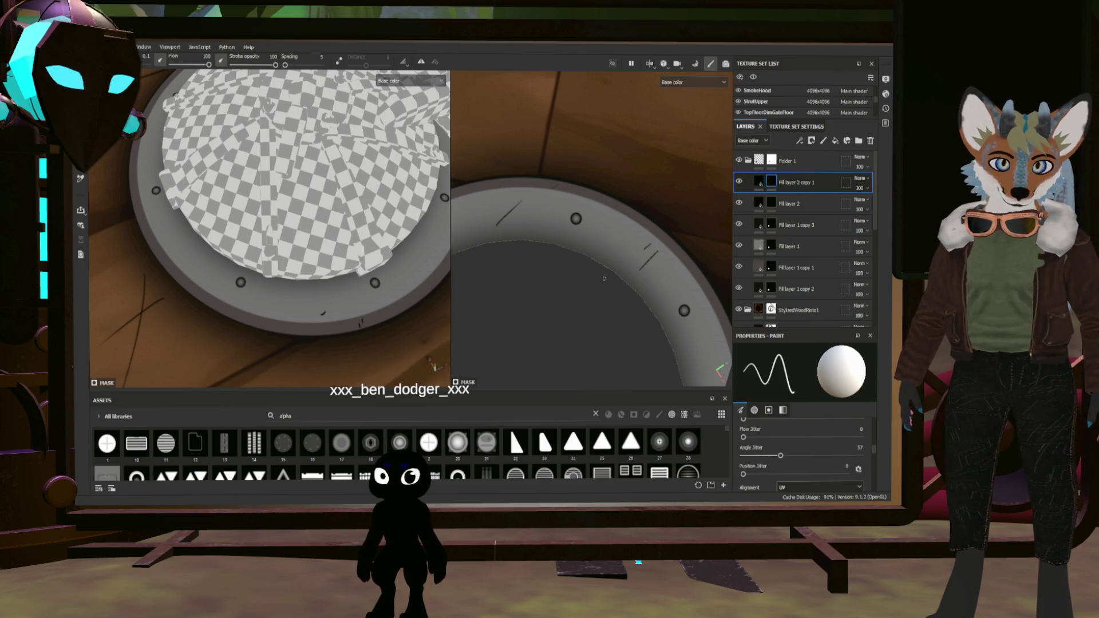
scroll(603, 278, down, 4)
scroll(603, 279, up, 2)
scroll(604, 278, up, 1)
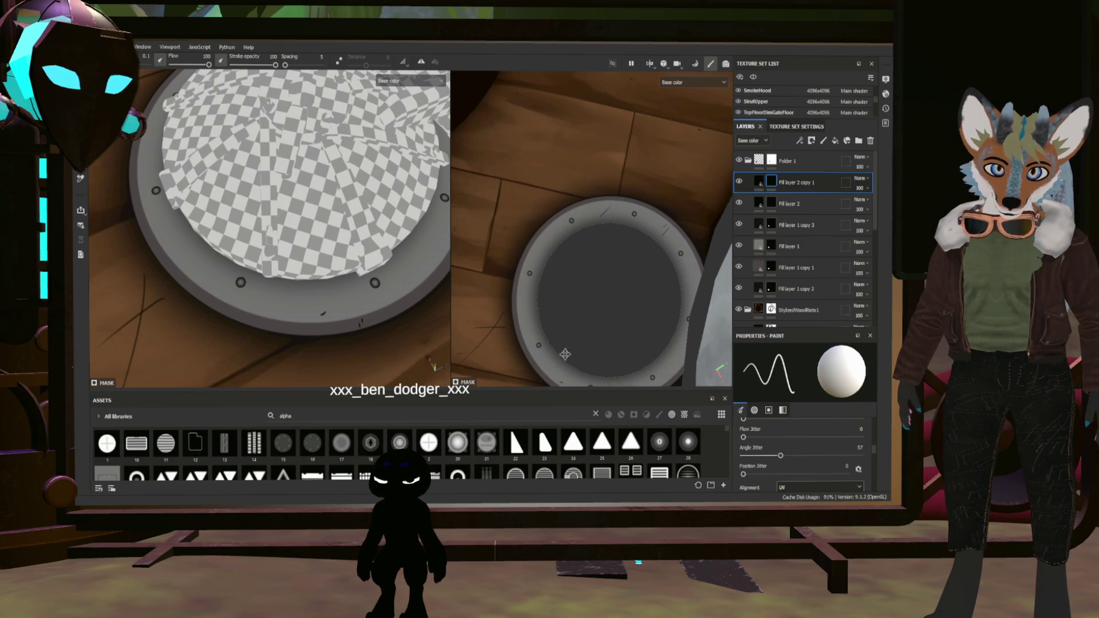
scroll(565, 354, up, 1)
scroll(565, 355, up, 1)
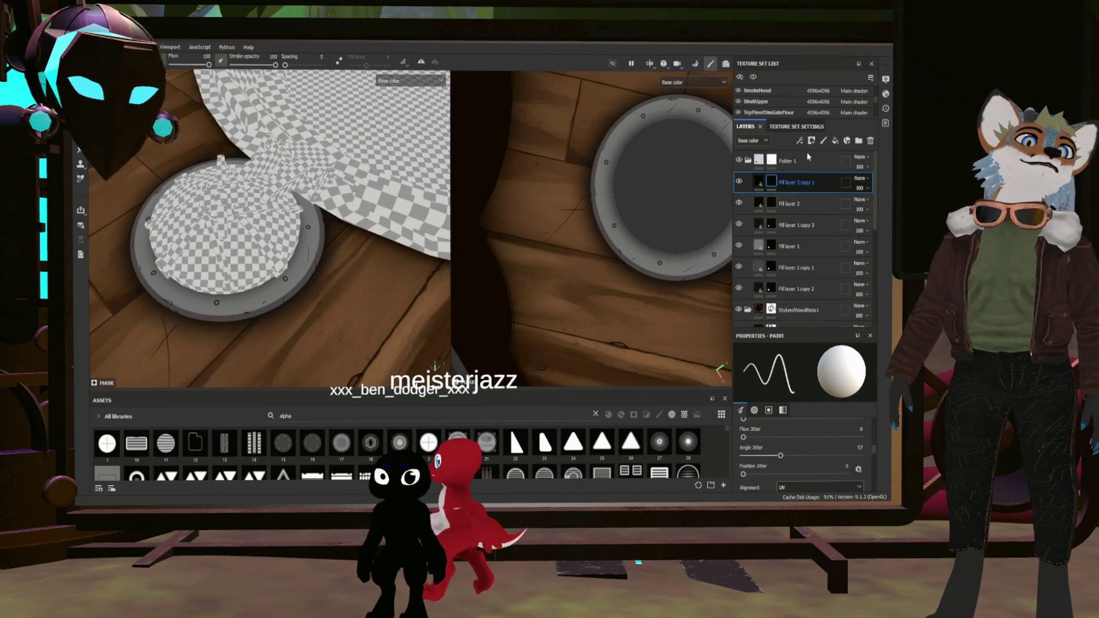
key(ctrl+d)
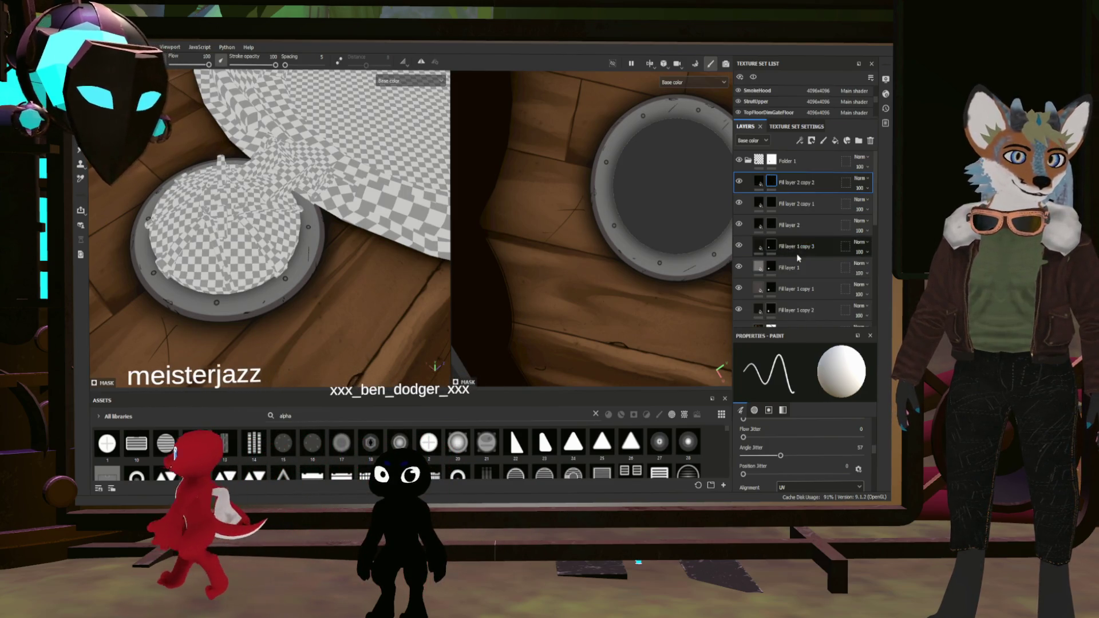
scroll(765, 463, down, 3)
scroll(767, 462, up, 3)
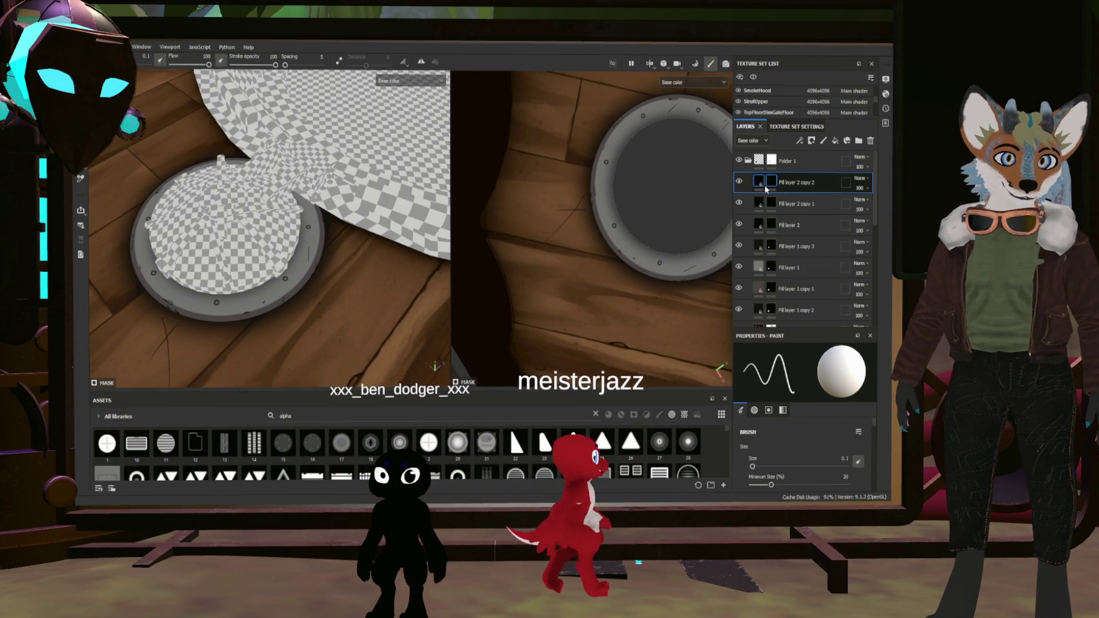
scroll(800, 439, down, 5)
scroll(798, 444, down, 2)
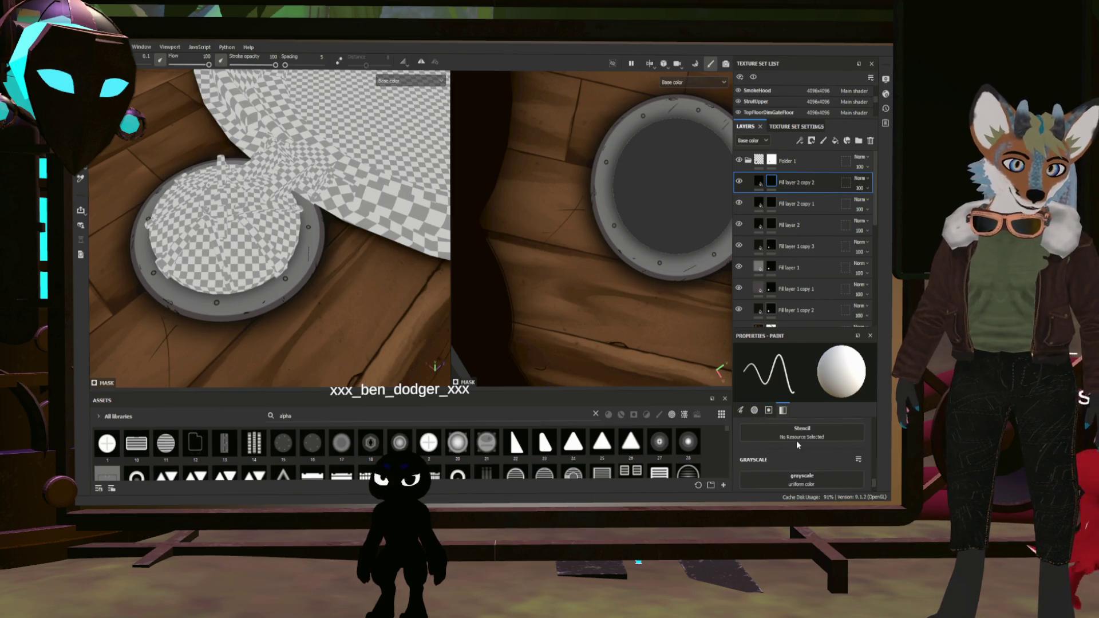
scroll(797, 443, up, 1)
scroll(793, 437, up, 1)
scroll(793, 439, up, 1)
scroll(793, 438, down, 1)
Zoom out and pan the 2D view to show the whole UV texture sheet
alt+drag(652, 258, 587, 293)
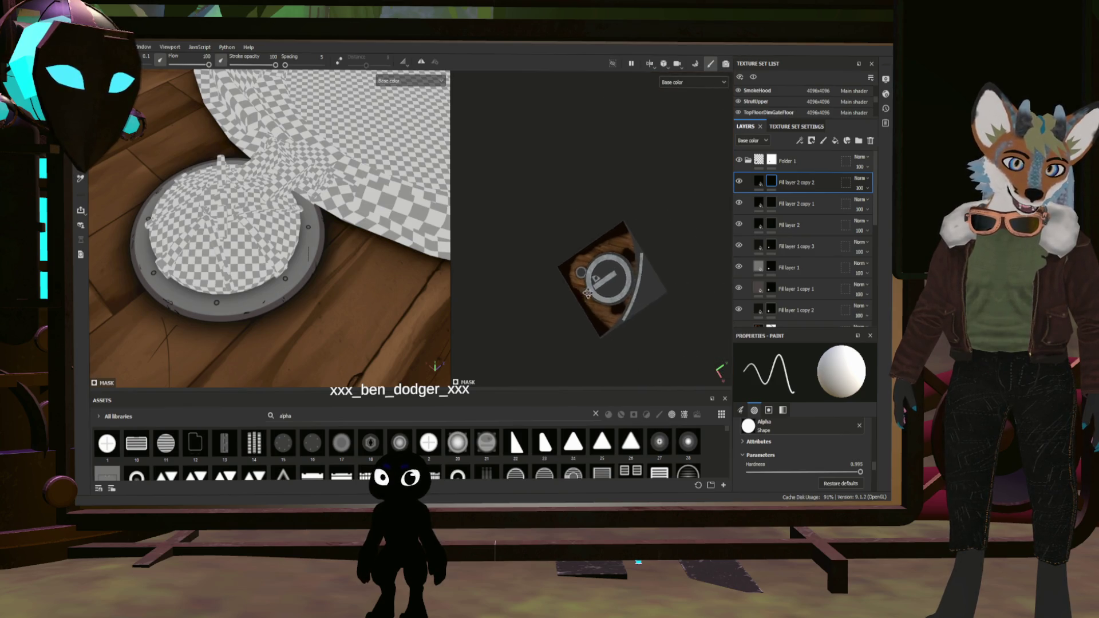
middle_drag(588, 294, 554, 293)
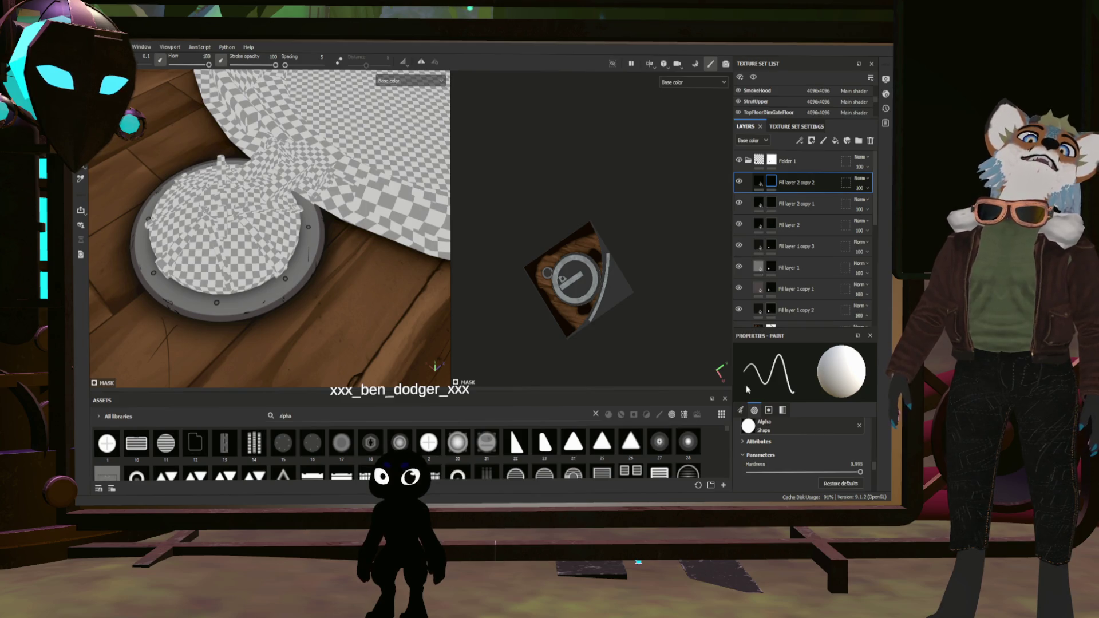
scroll(798, 449, up, 1)
scroll(796, 449, up, 2)
scroll(786, 451, up, 2)
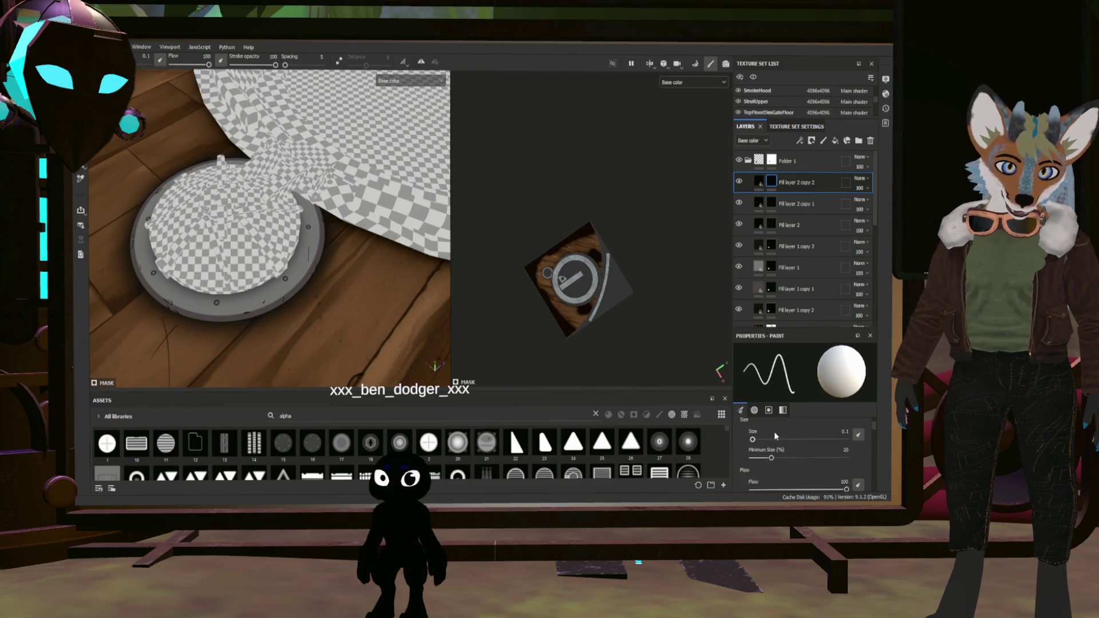
Review the brush alpha and grayscale settings and the fill of Fill layer 2 copy 1
click(770, 410)
click(782, 411)
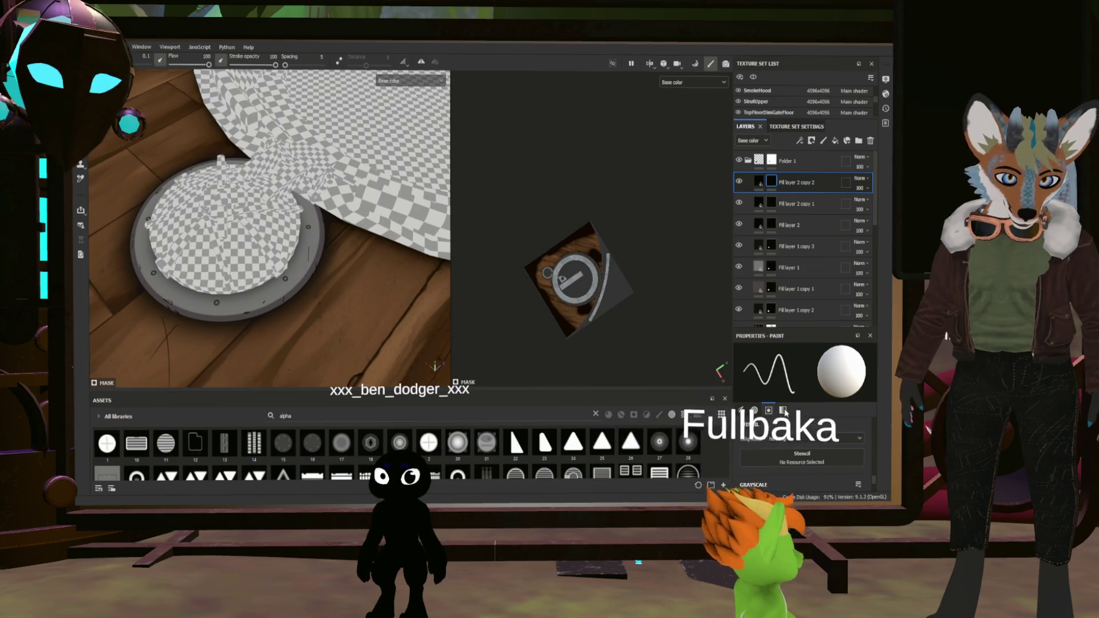
click(754, 411)
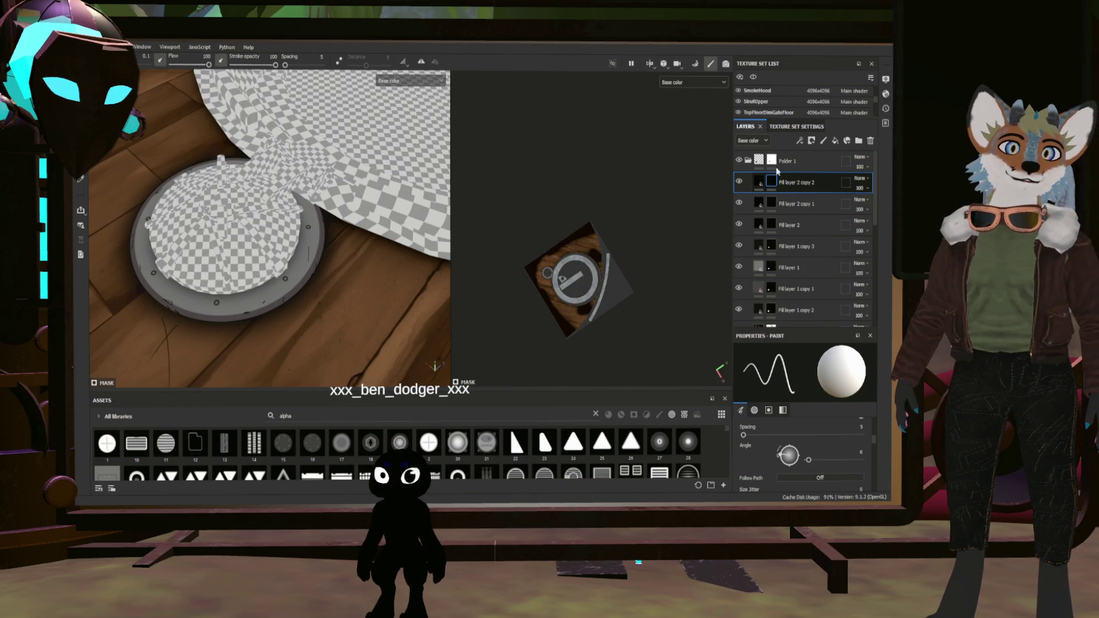
click(757, 182)
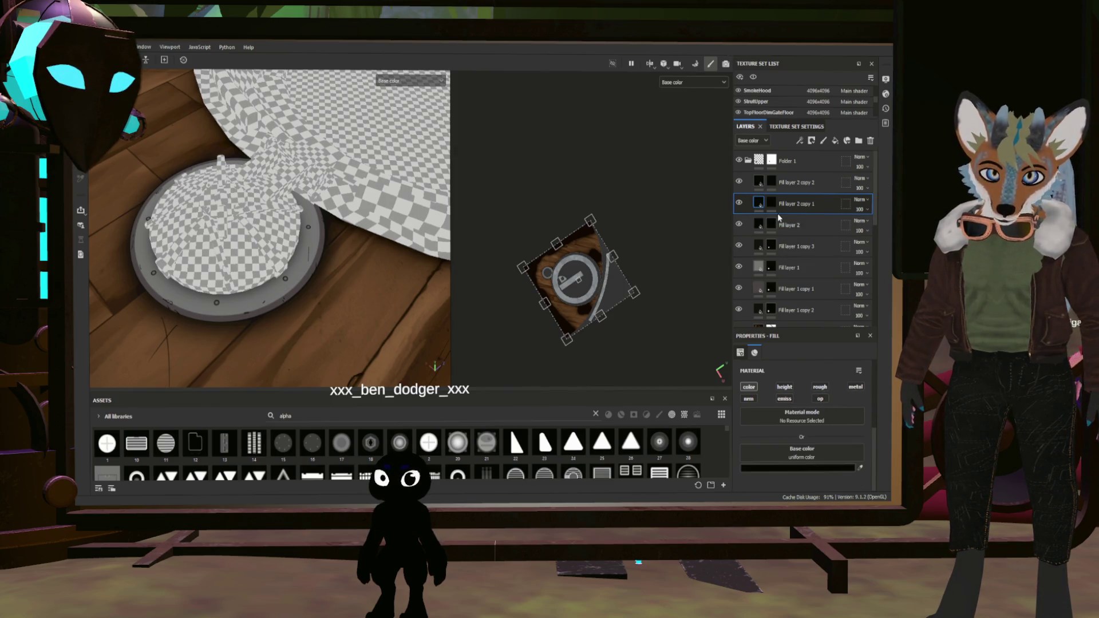
Set Fill layer 2 copy 2's fill colour, target its mask, and stamp a scratch on the rim
click(771, 183)
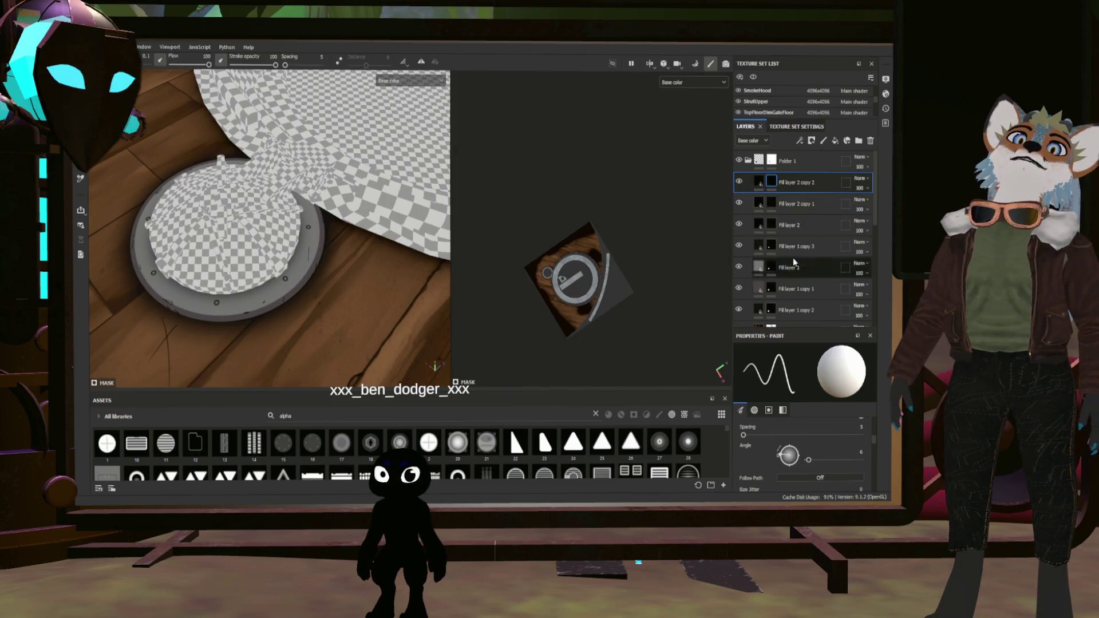
click(758, 182)
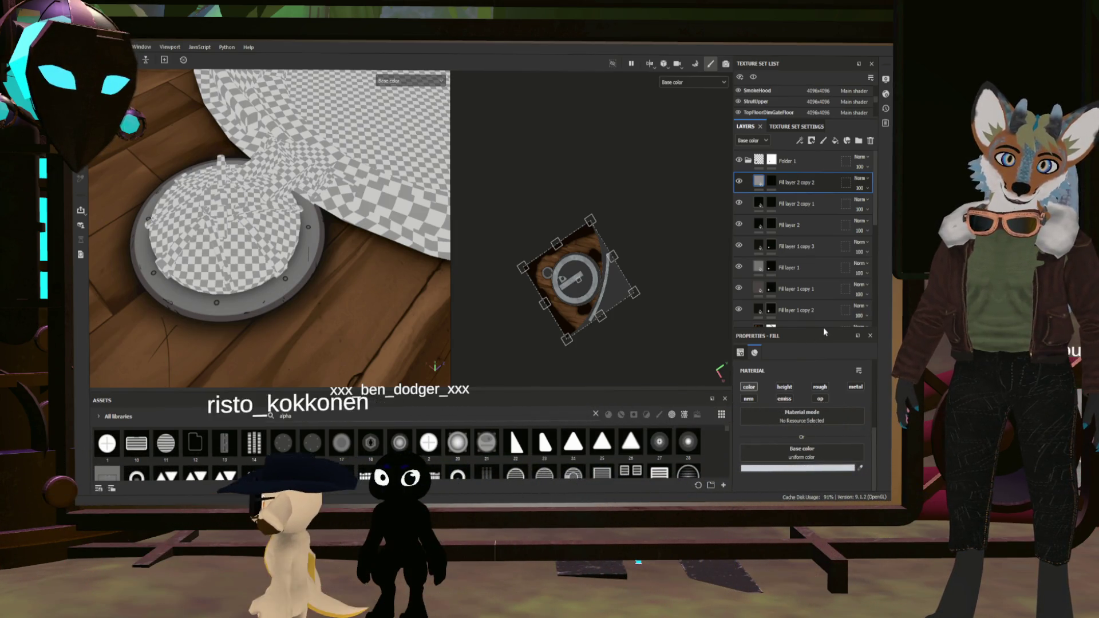
scroll(253, 309, up, 3)
scroll(253, 308, up, 2)
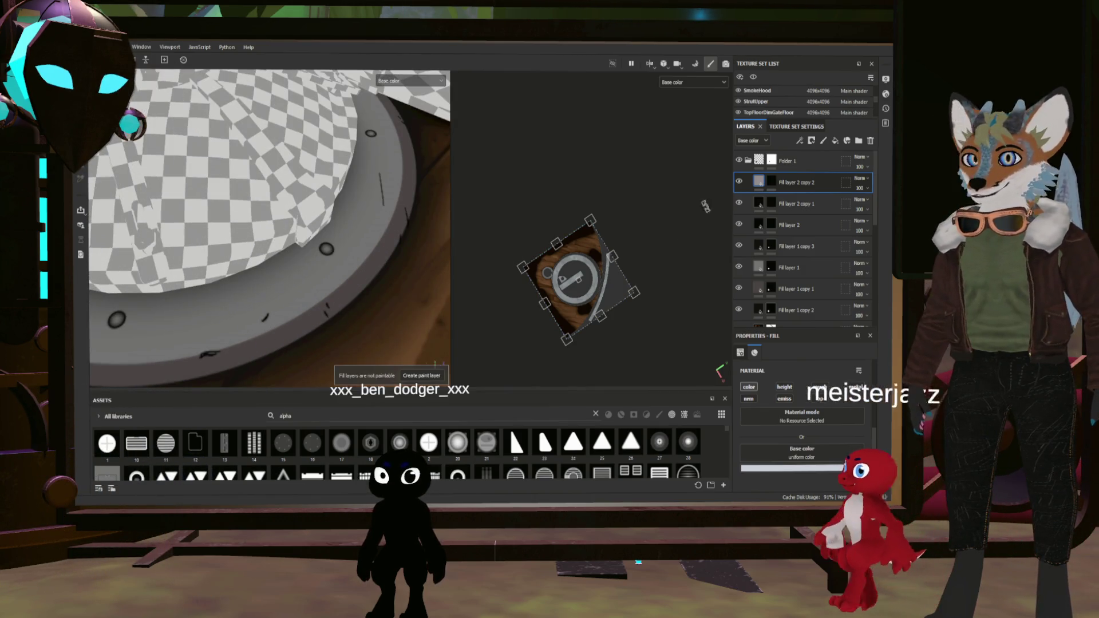
key(1)
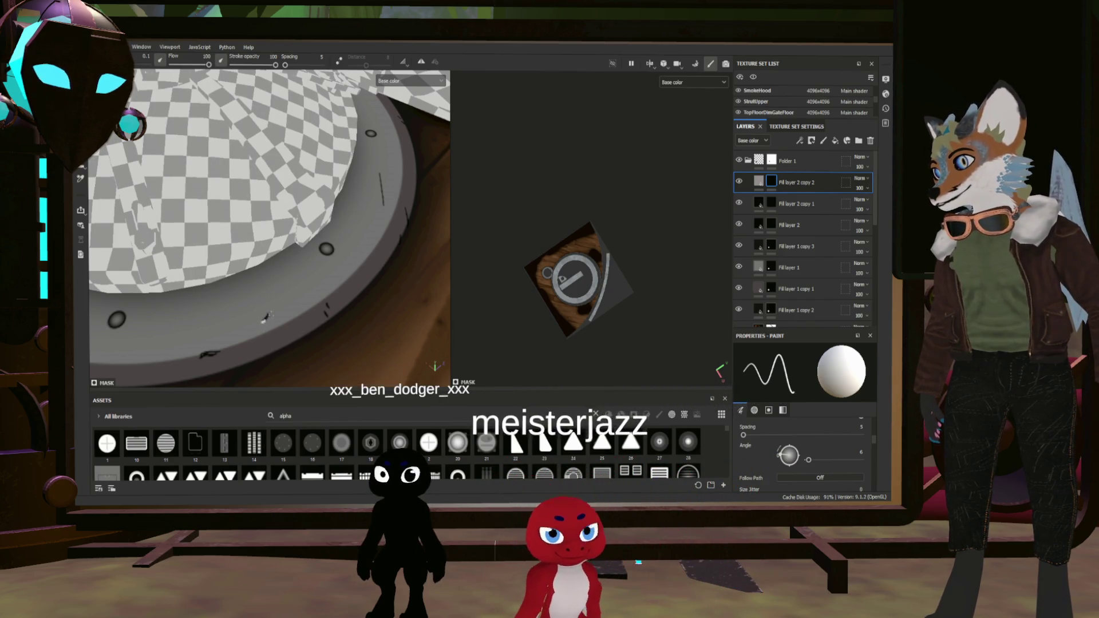
click(382, 193)
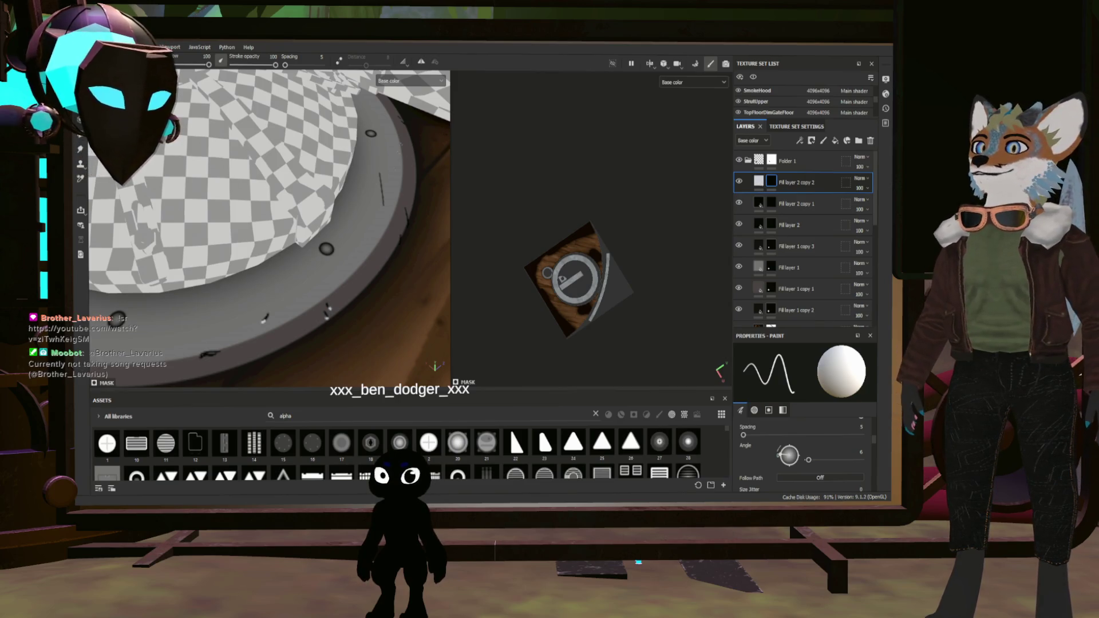
scroll(342, 260, up, 5)
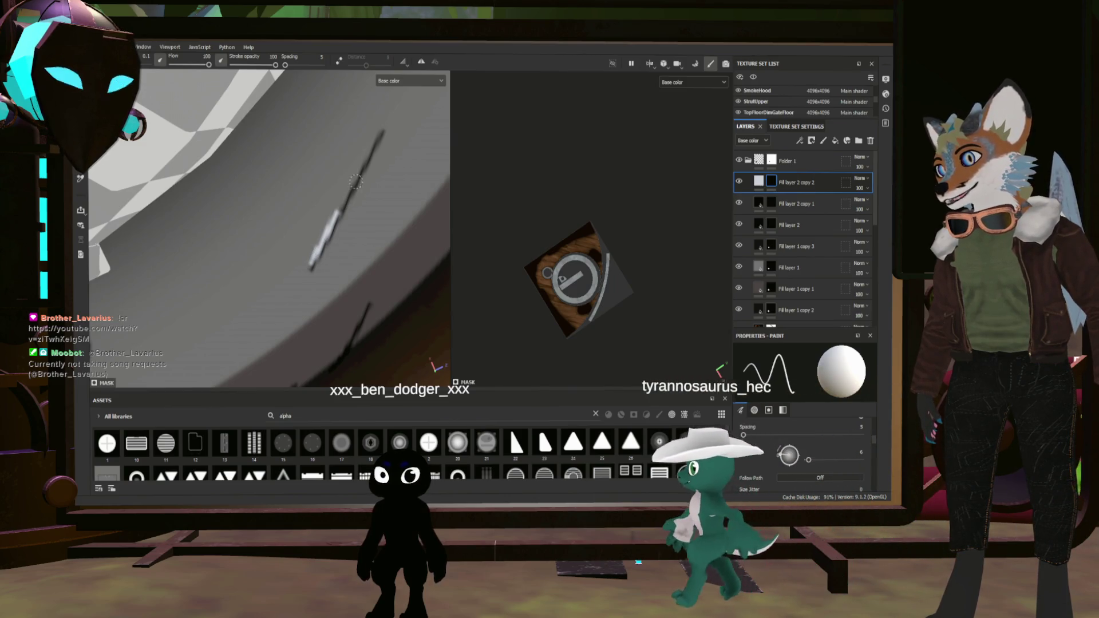
Shift the 3D view across the hatch rim to inspect it up close
mouse_move(317, 250)
alt+mouse_down()
mouse_move(374, 190)
mouse_move(354, 181)
mouse_move(369, 171)
alt+mouse_up()
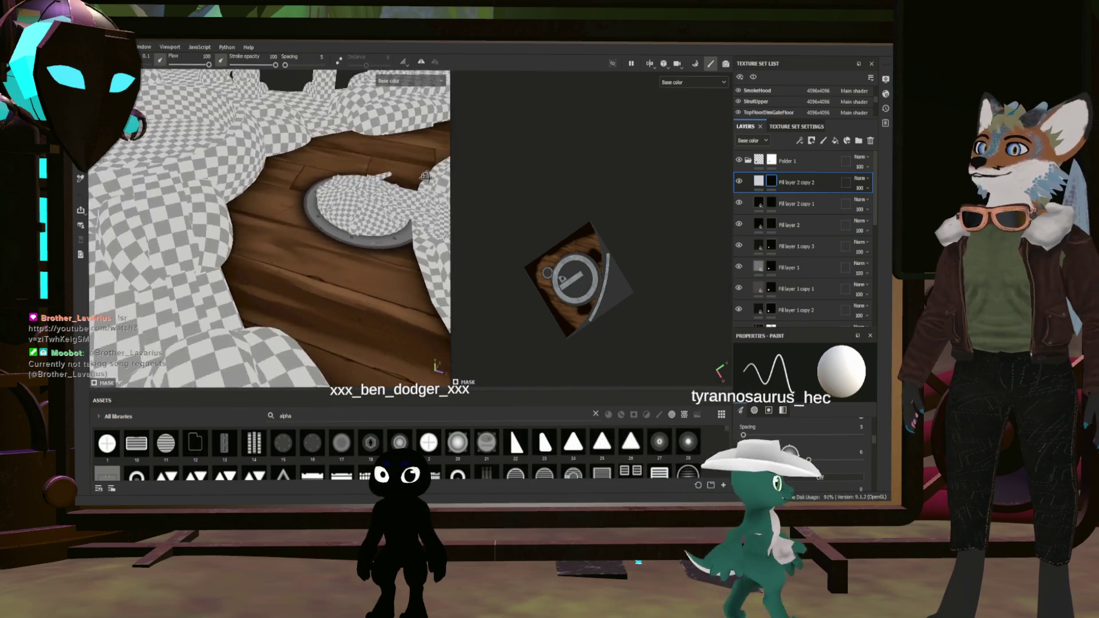
scroll(270, 229, up, 5)
scroll(269, 228, up, 3)
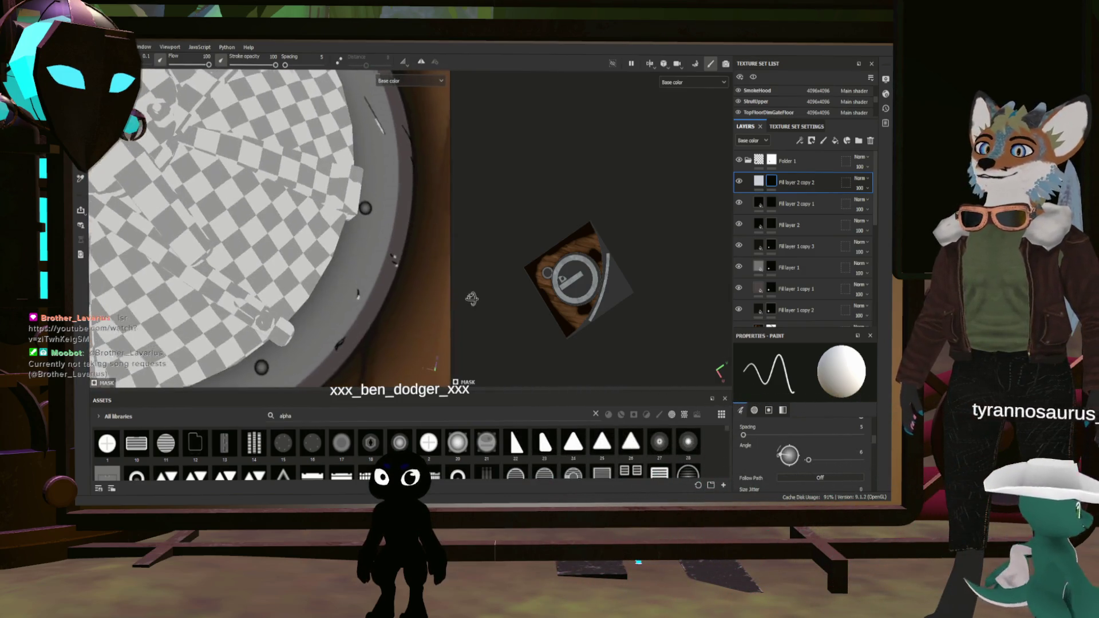
scroll(577, 275, up, 5)
scroll(509, 315, up, 3)
scroll(509, 315, up, 3)
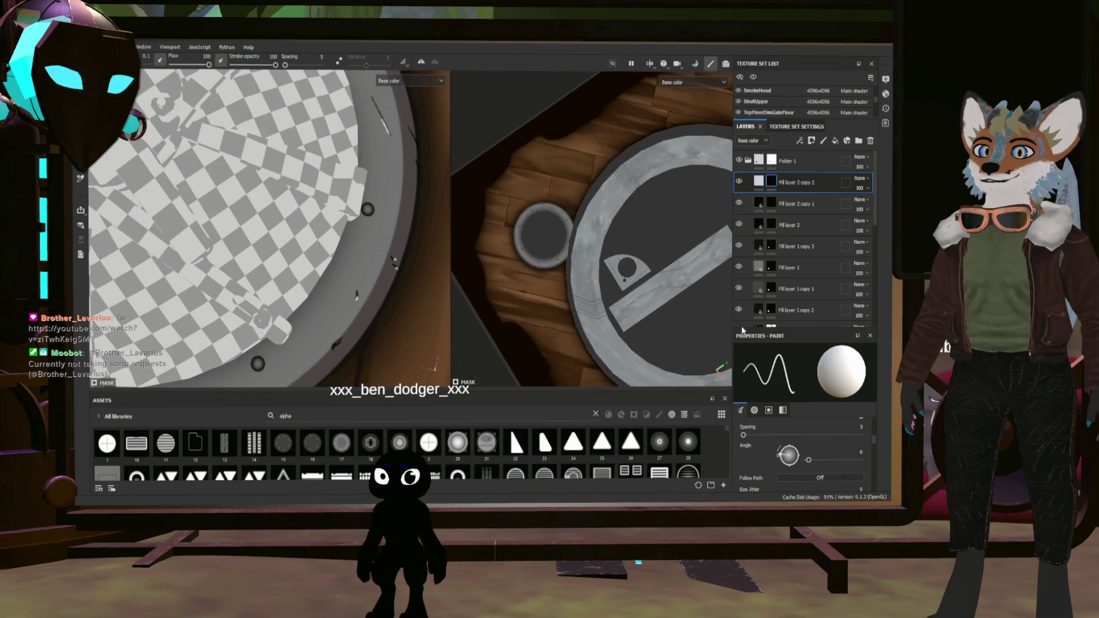
scroll(508, 314, up, 3)
scroll(508, 314, up, 3)
Turn the view onto the round hatch ring to frame a single bolt up close
mouse_move(509, 315)
alt+mouse_down()
mouse_move(662, 230)
mouse_move(688, 274)
alt+mouse_up()
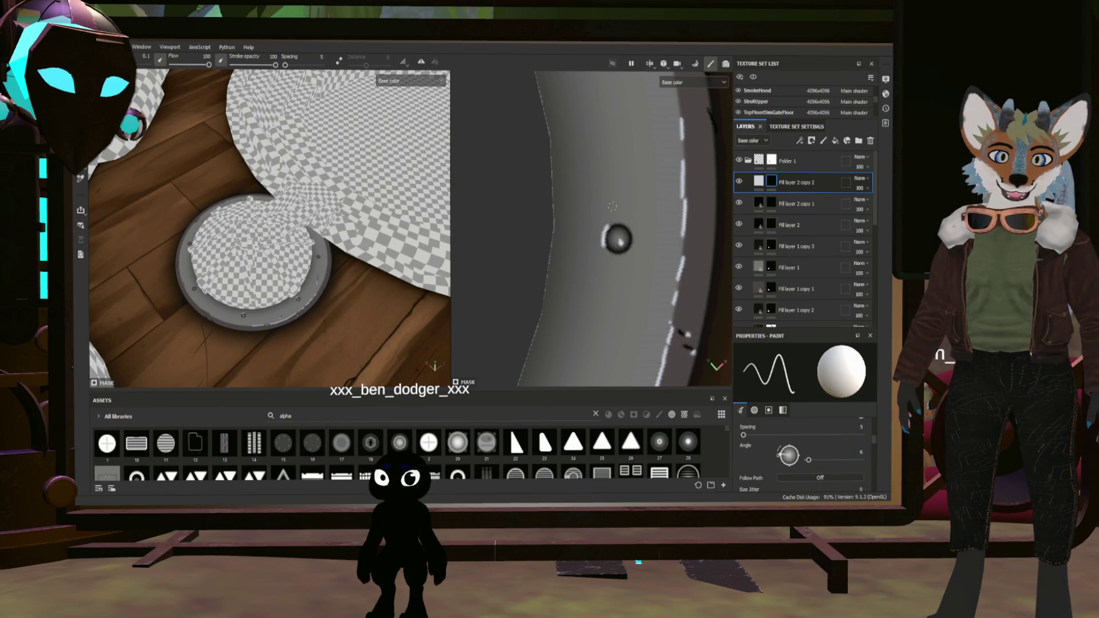
scroll(629, 175, down, 3)
scroll(628, 175, down, 3)
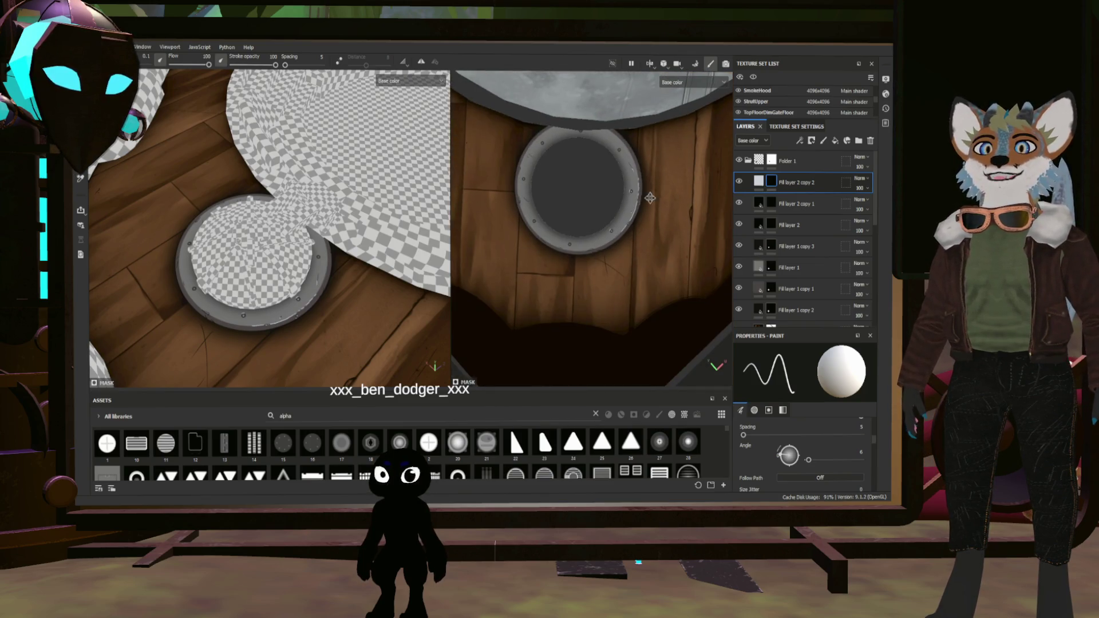
scroll(650, 197, up, 3)
scroll(600, 157, up, 2)
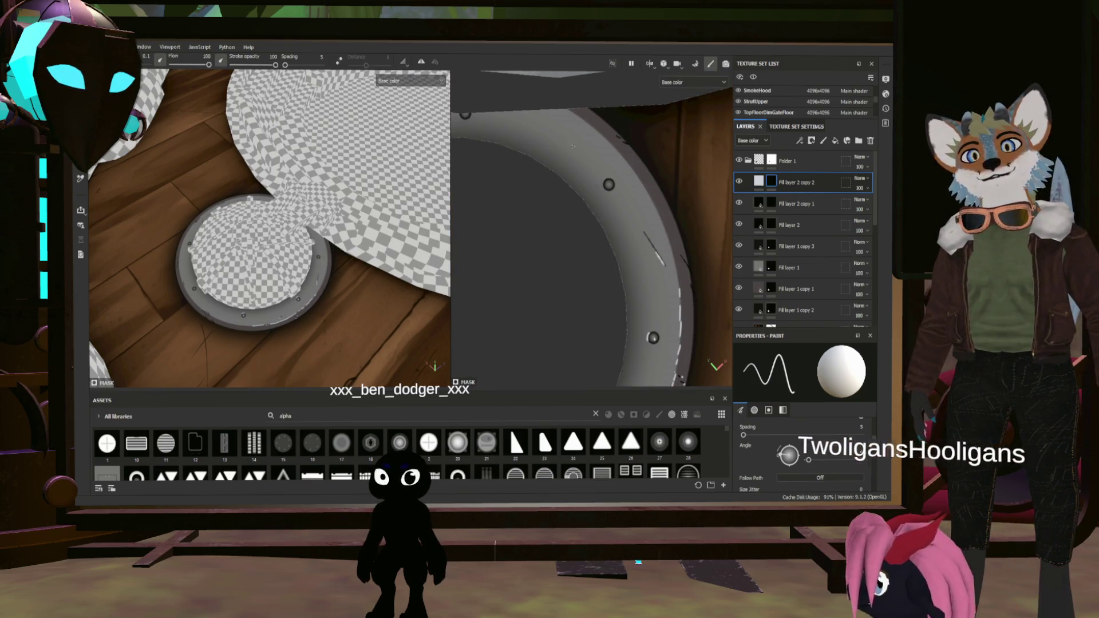
scroll(600, 157, up, 2)
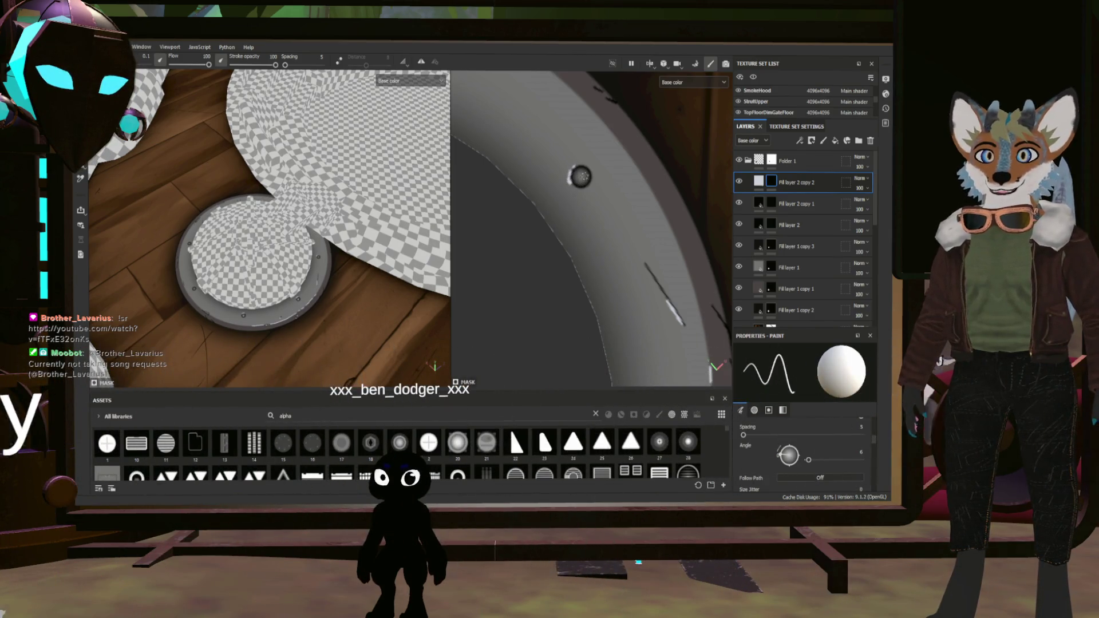
scroll(585, 155, down, 2)
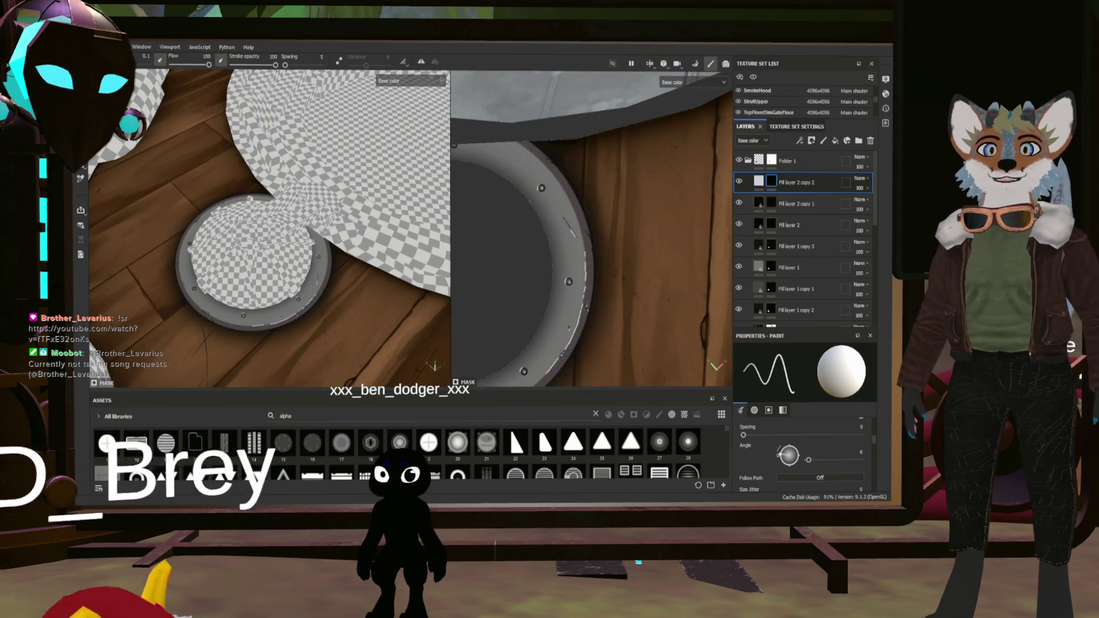
scroll(585, 155, down, 1)
scroll(585, 154, down, 1)
scroll(584, 155, down, 1)
scroll(560, 268, up, 2)
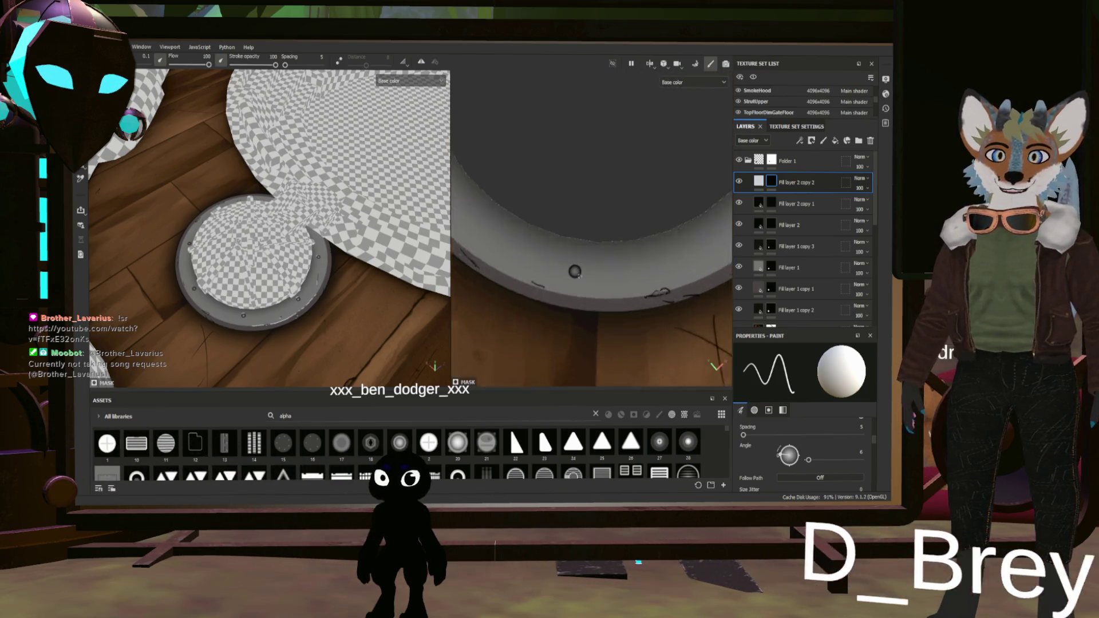
scroll(560, 268, up, 2)
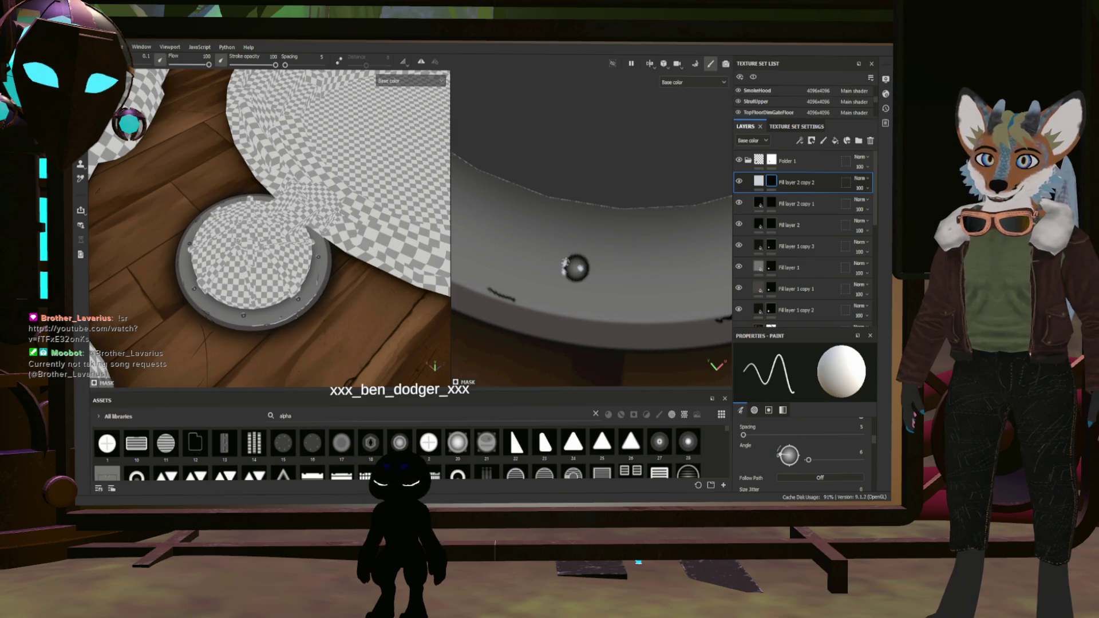
scroll(584, 254, down, 1)
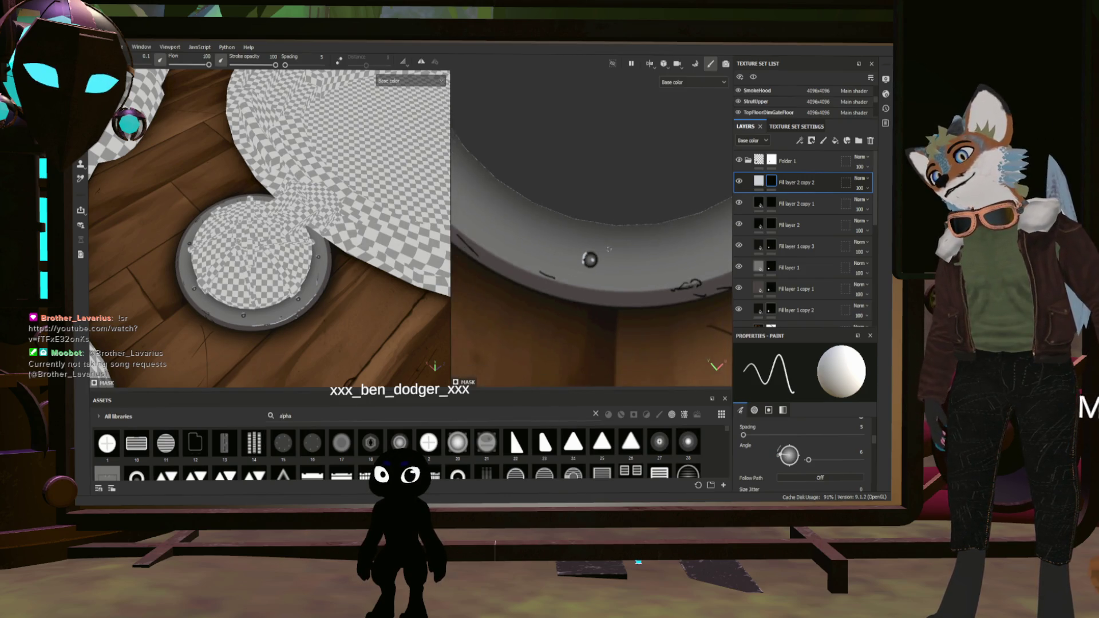
scroll(618, 258, down, 1)
scroll(652, 262, down, 1)
scroll(693, 266, down, 2)
scroll(692, 266, up, 1)
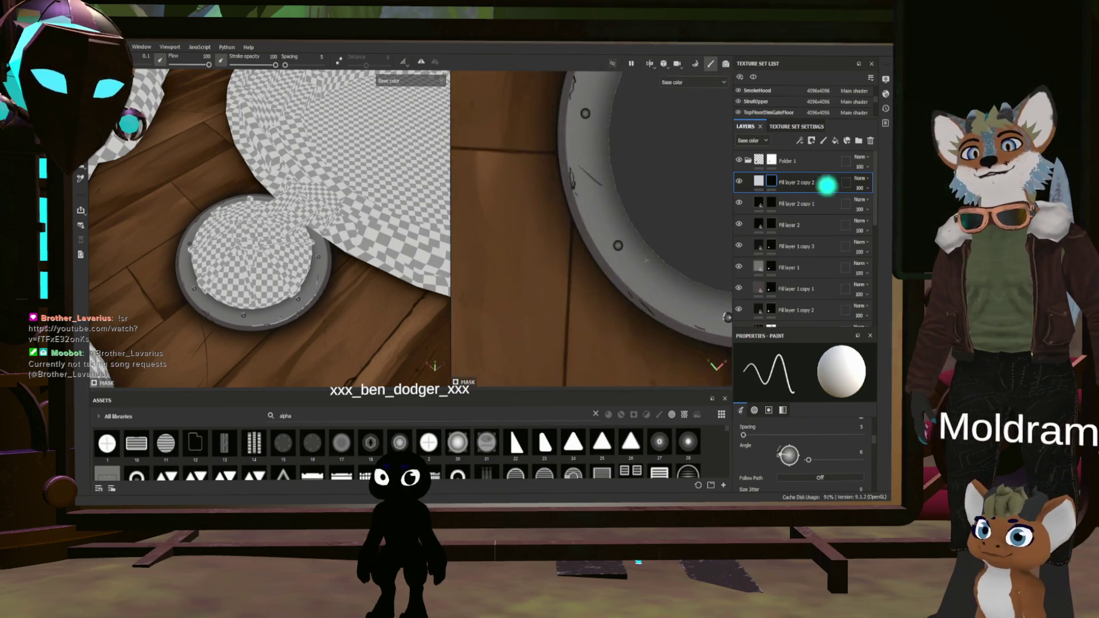
scroll(618, 249, up, 1)
scroll(549, 232, up, 1)
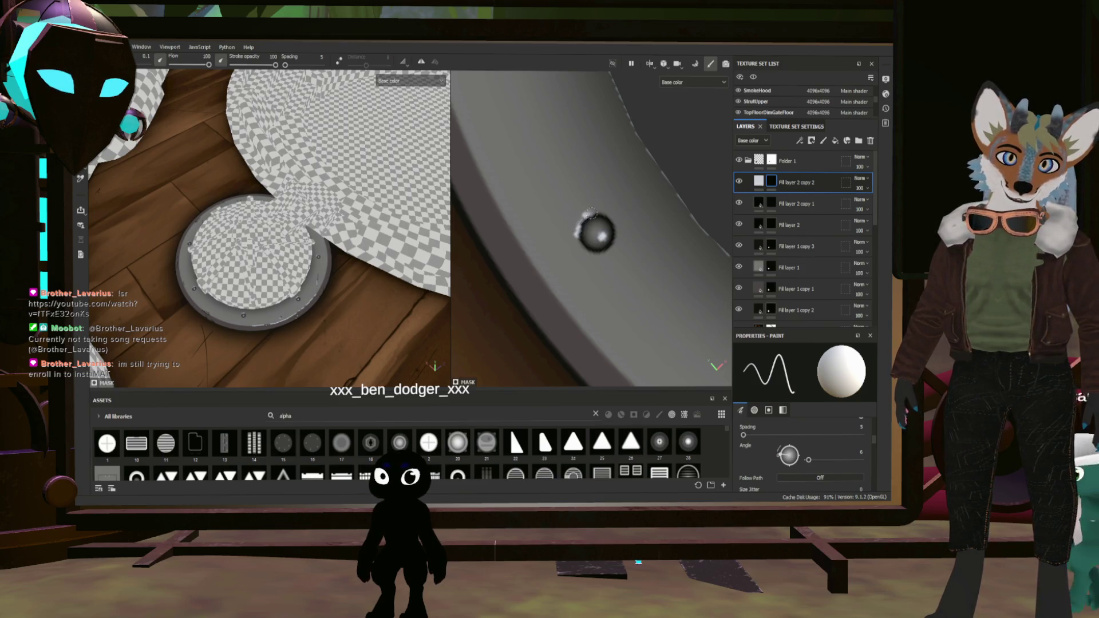
scroll(599, 204, down, 3)
scroll(598, 204, down, 3)
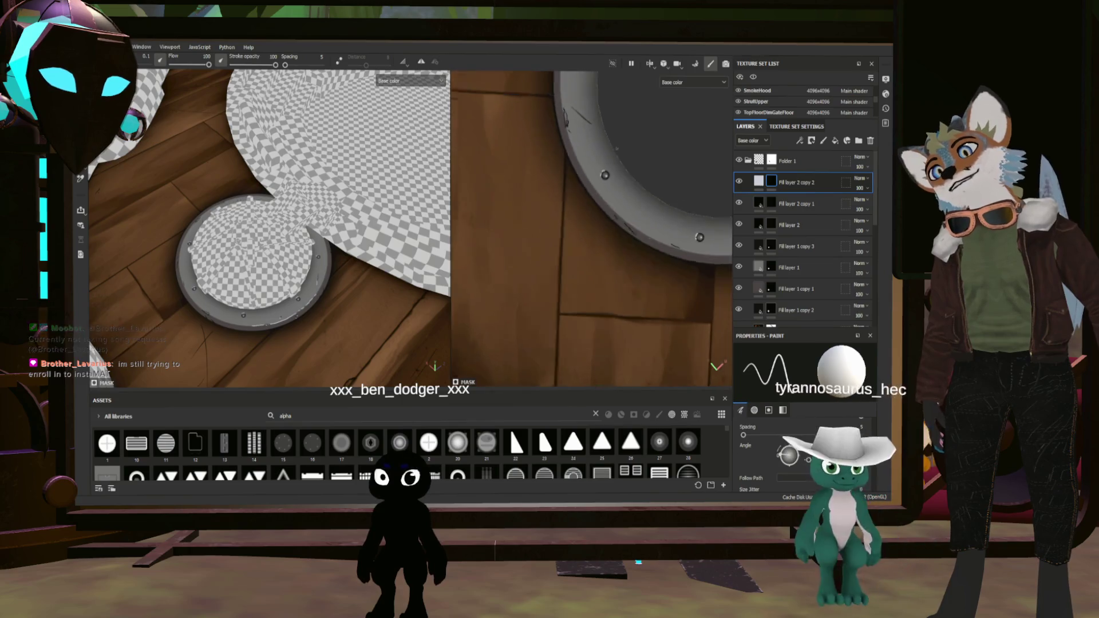
scroll(641, 225, up, 2)
scroll(619, 228, up, 2)
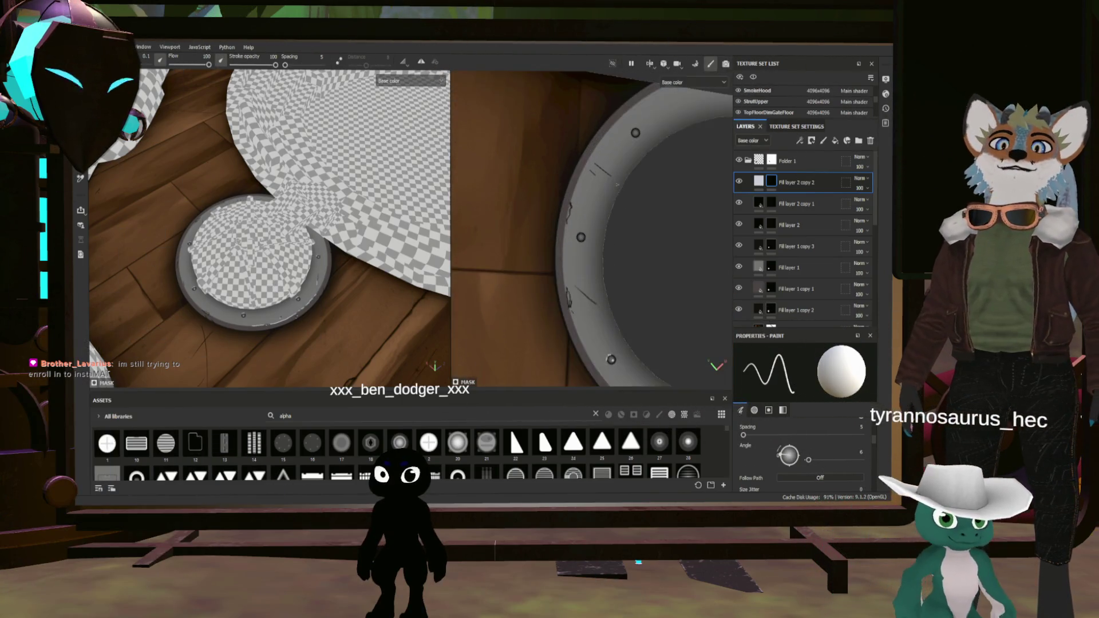
scroll(592, 231, up, 2)
scroll(550, 235, up, 1)
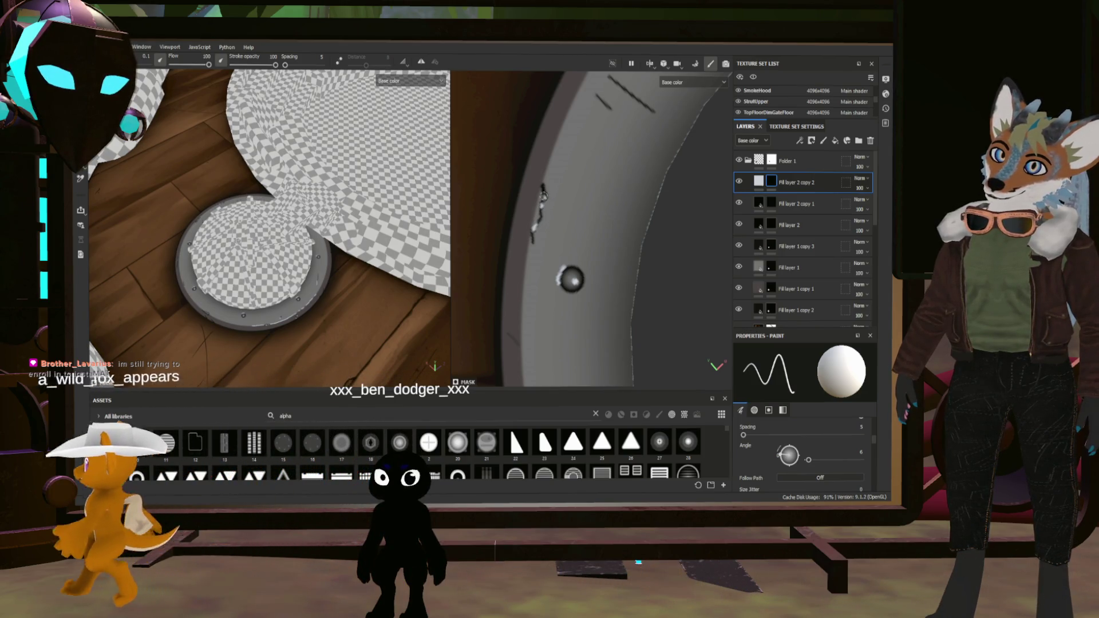
Orbit in close on the hatch rim and tilt around the round plate while painting wear
mouse_move(344, 224)
alt+mouse_down()
mouse_move(310, 249)
mouse_move(362, 240)
alt+mouse_up()
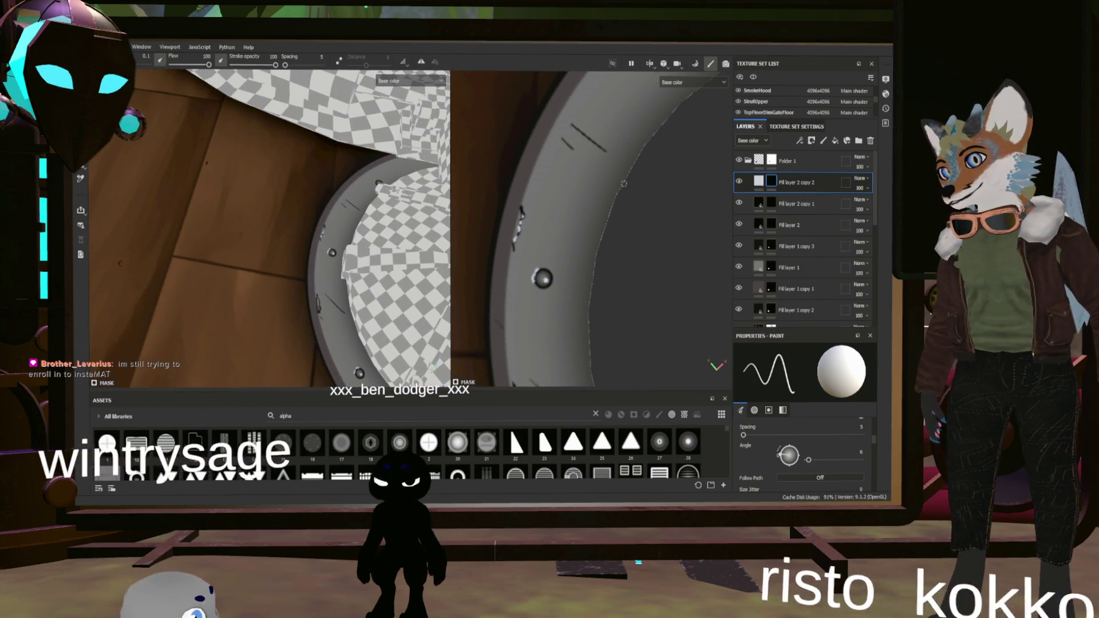
alt+drag(624, 183, 493, 286)
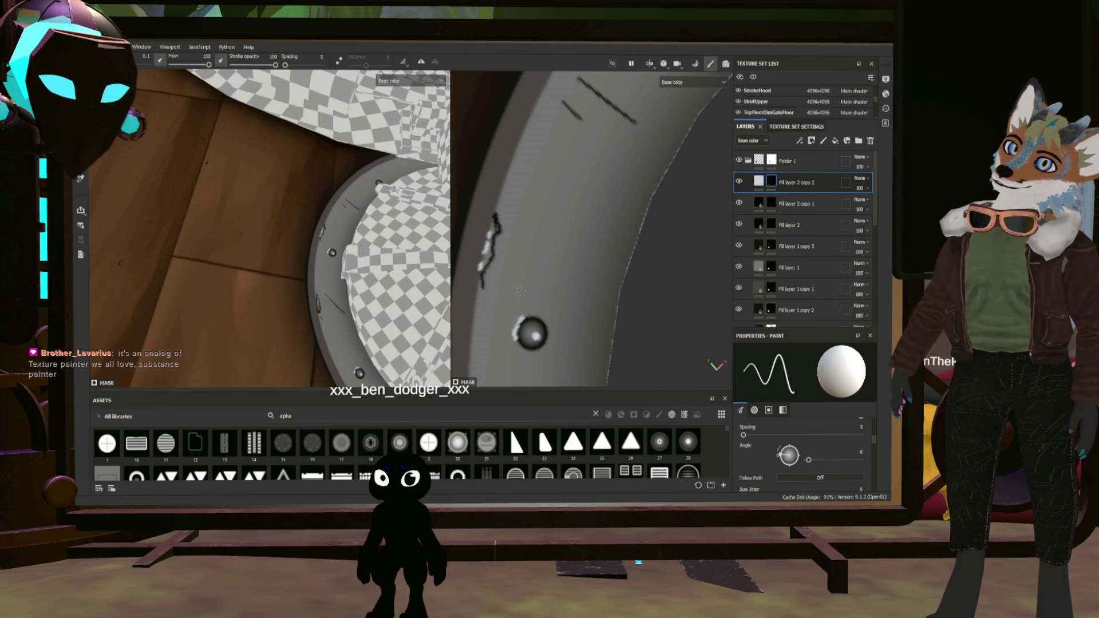
scroll(552, 284, down, 2)
scroll(565, 172, down, 2)
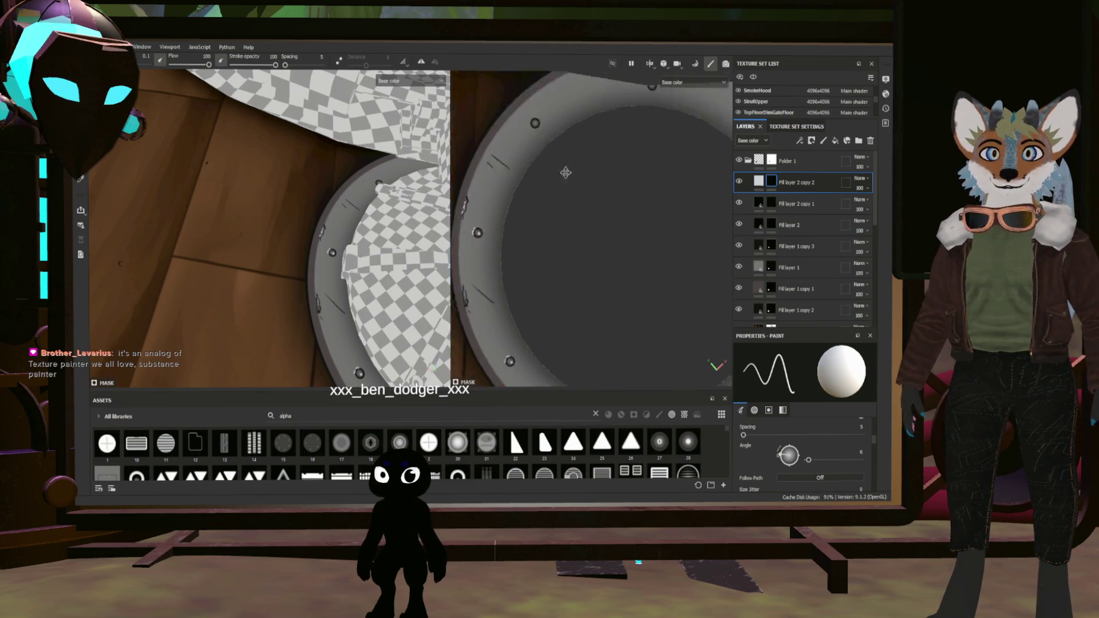
scroll(535, 149, down, 2)
scroll(534, 148, down, 2)
scroll(515, 181, up, 3)
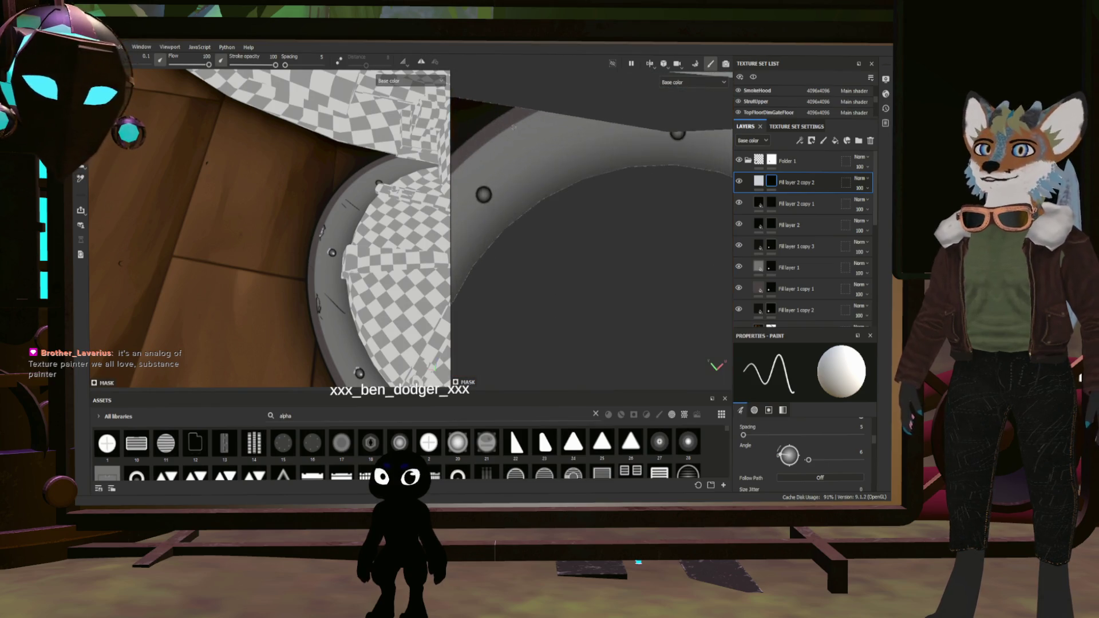
scroll(490, 212, up, 3)
scroll(491, 212, up, 2)
scroll(602, 235, up, 3)
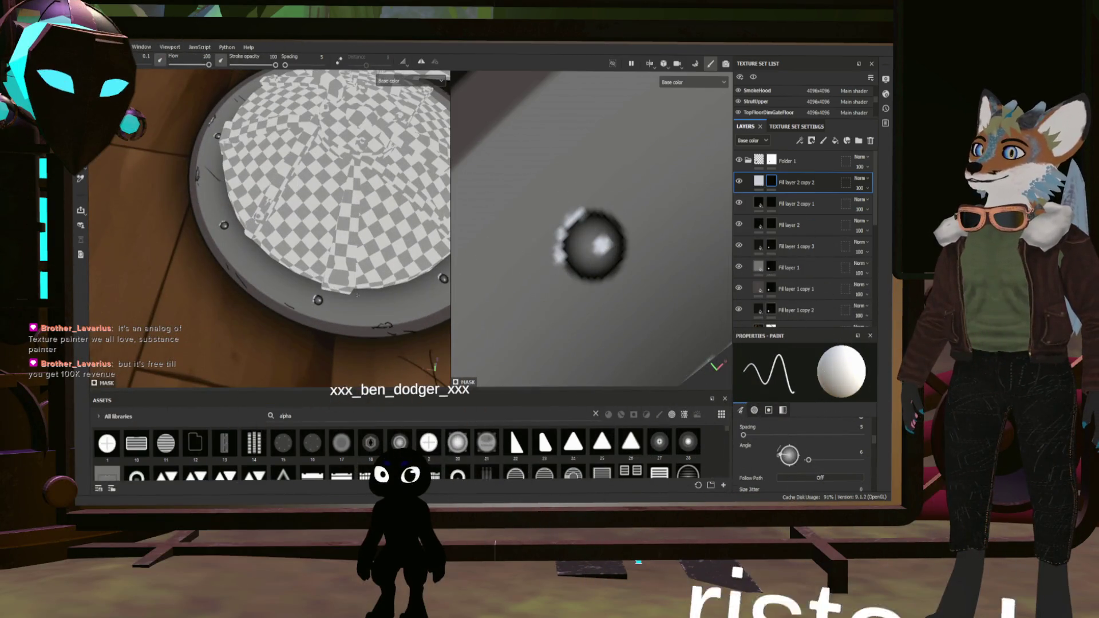
scroll(270, 227, down, 3)
mouse_move(270, 228)
alt+mouse_down()
mouse_move(400, 157)
mouse_move(598, 331)
alt+mouse_up()
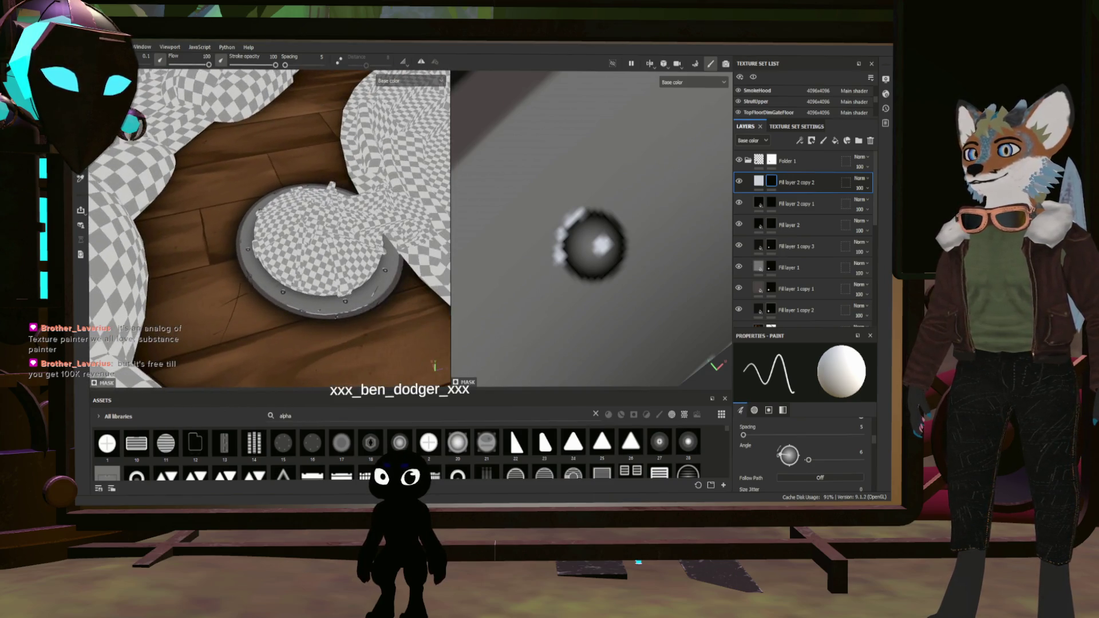
scroll(598, 331, down, 3)
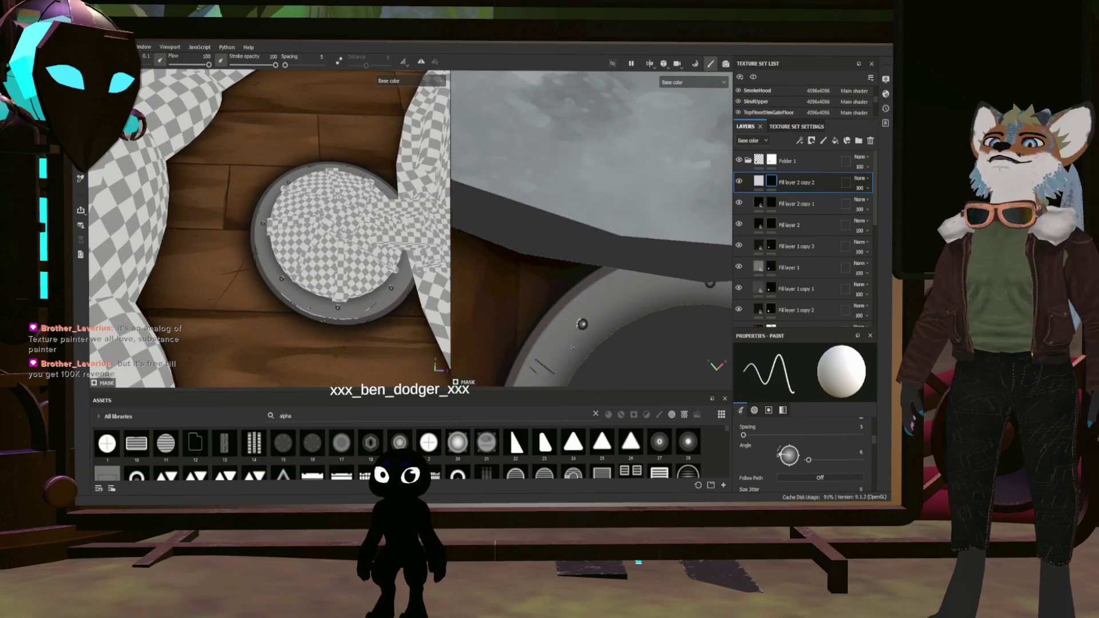
scroll(590, 282, up, 2)
scroll(618, 249, up, 2)
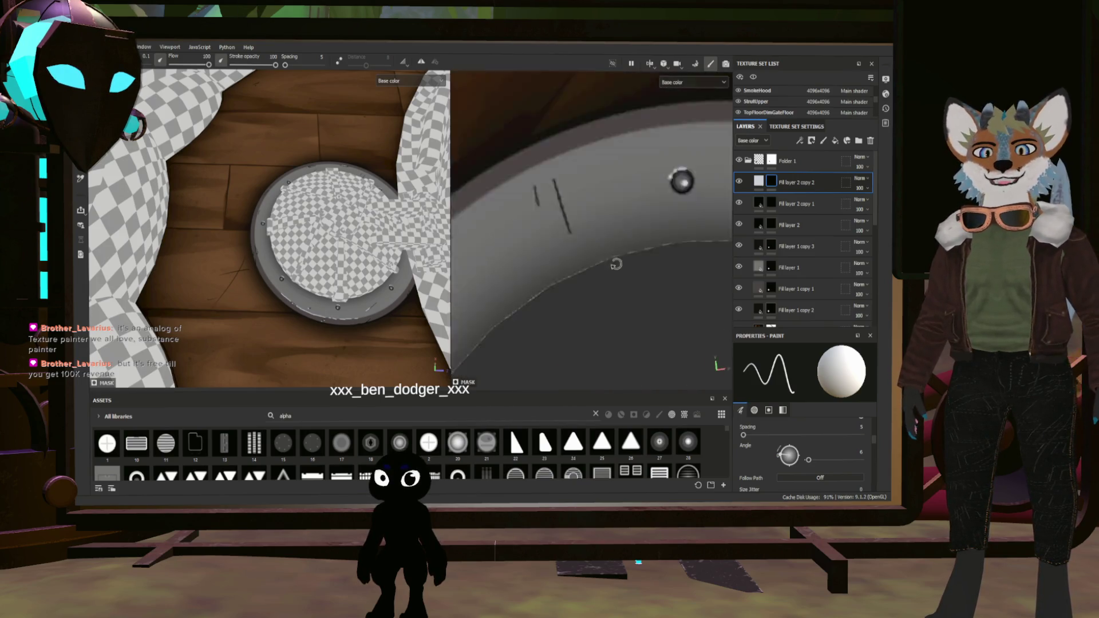
scroll(651, 210, up, 2)
scroll(652, 210, up, 2)
Orbit and pan across the two rim scratches, ending with the round hatch shown in the wood
alt+drag(652, 211, 538, 261)
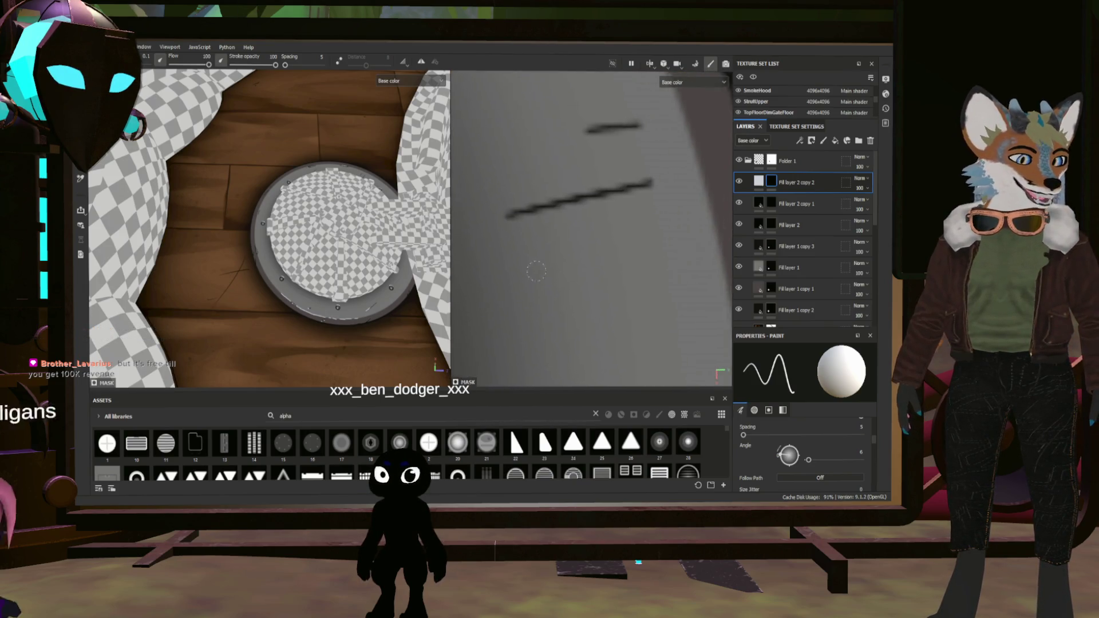
mouse_move(538, 260)
alt+middle_down()
mouse_move(637, 292)
mouse_move(527, 294)
alt+middle_up()
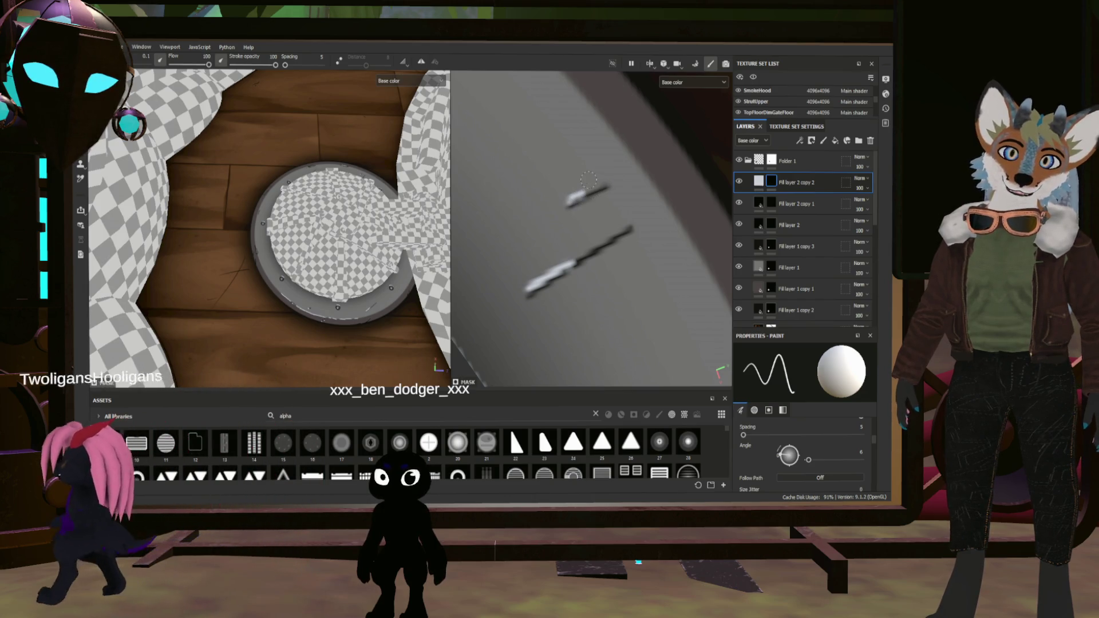
mouse_move(266, 231)
alt+mouse_down()
mouse_move(309, 215)
mouse_move(361, 224)
mouse_move(283, 207)
alt+mouse_up()
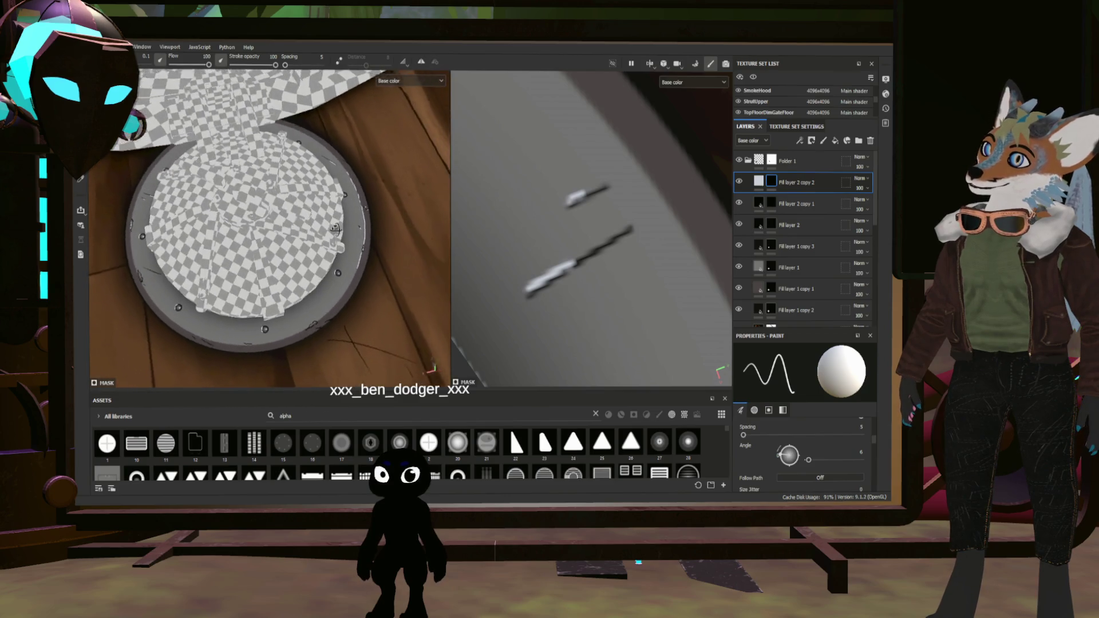
alt+drag(284, 206, 361, 224)
scroll(538, 247, down, 2)
scroll(538, 246, down, 3)
mouse_move(538, 247)
alt+mouse_down()
mouse_move(383, 243)
mouse_move(602, 223)
alt+mouse_up()
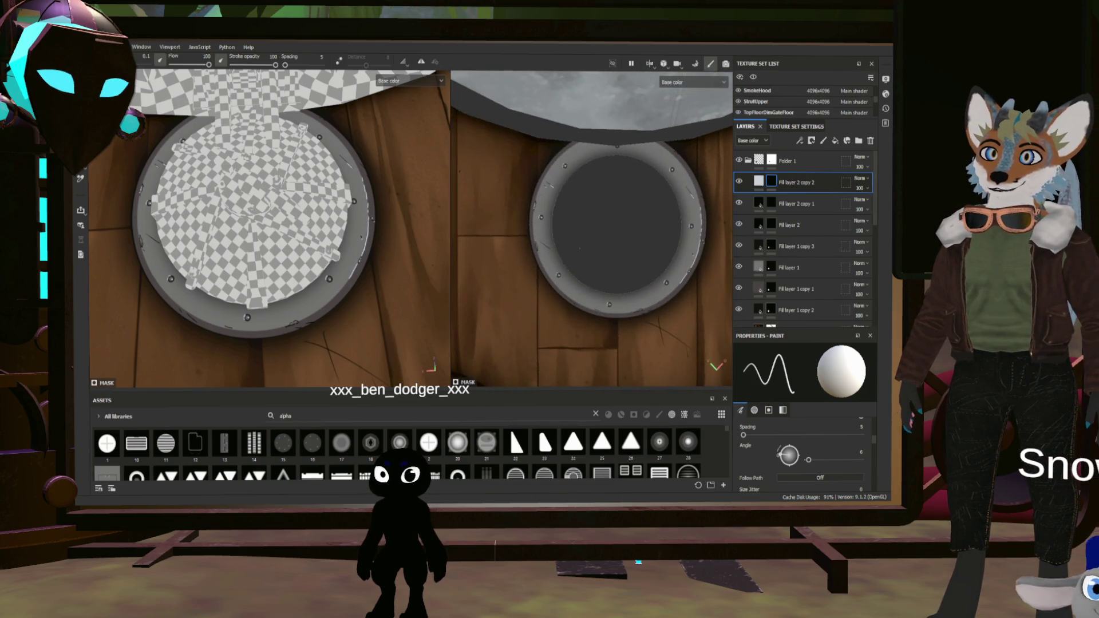
scroll(593, 228, up, 2)
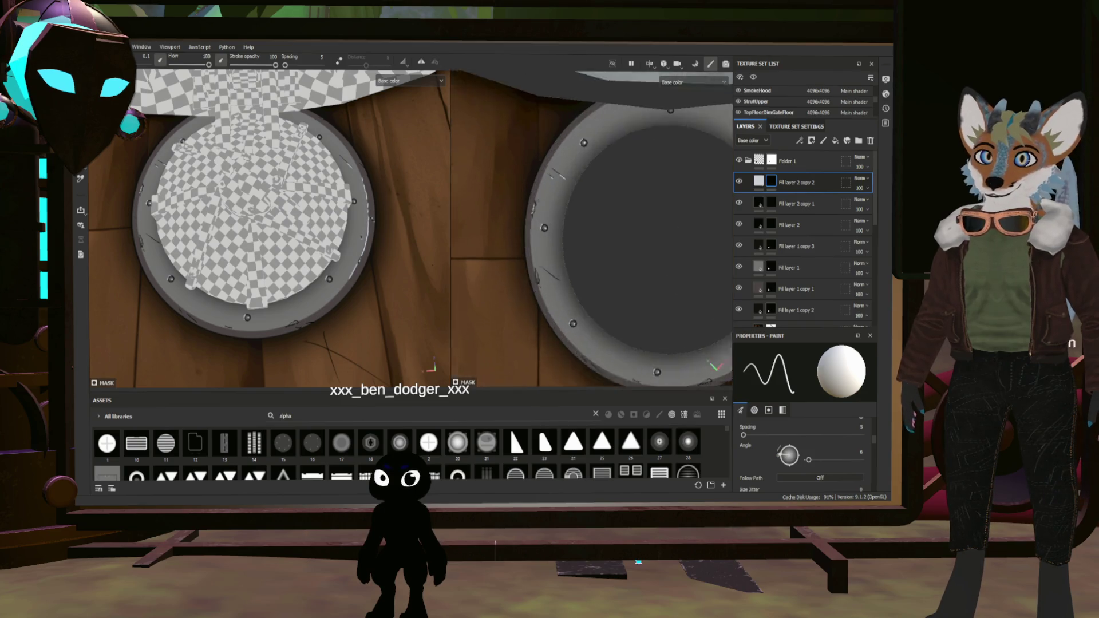
scroll(593, 227, up, 2)
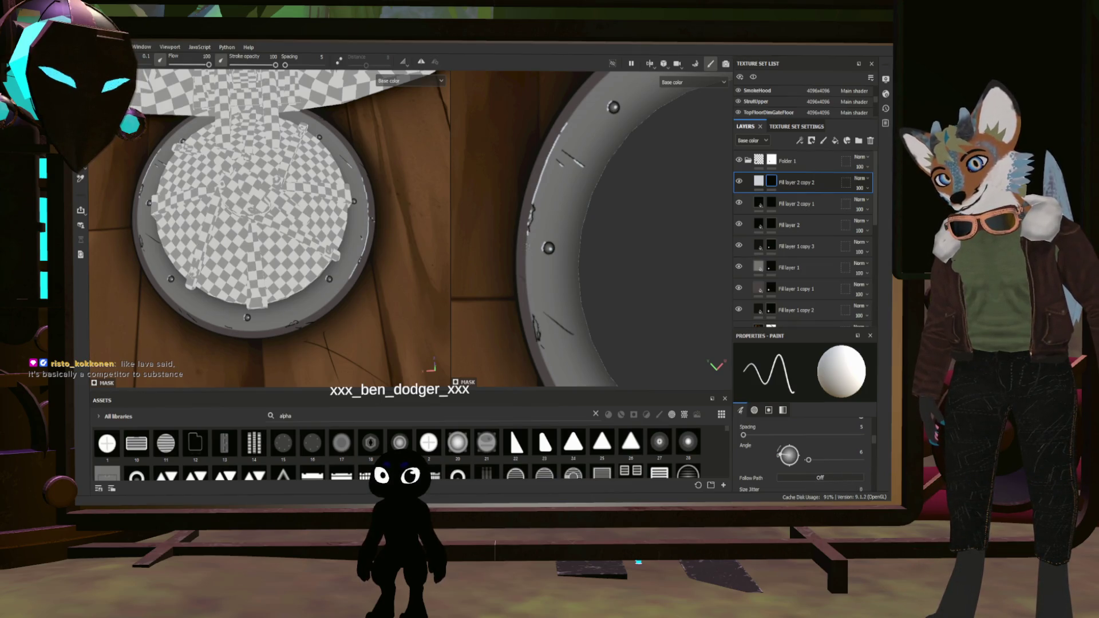
Rotate in on the hatch and orbit around the porthole to inspect its riveted rim
mouse_move(432, 365)
alt+mouse_down()
mouse_move(356, 200)
mouse_move(257, 250)
mouse_move(249, 215)
alt+mouse_up()
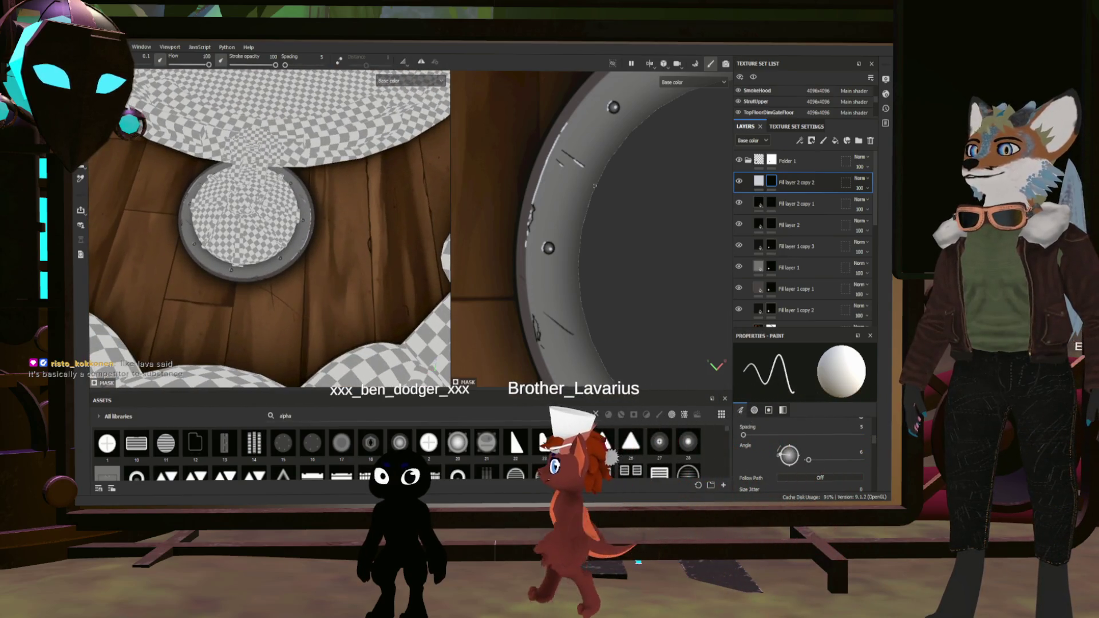
alt+drag(594, 185, 629, 206)
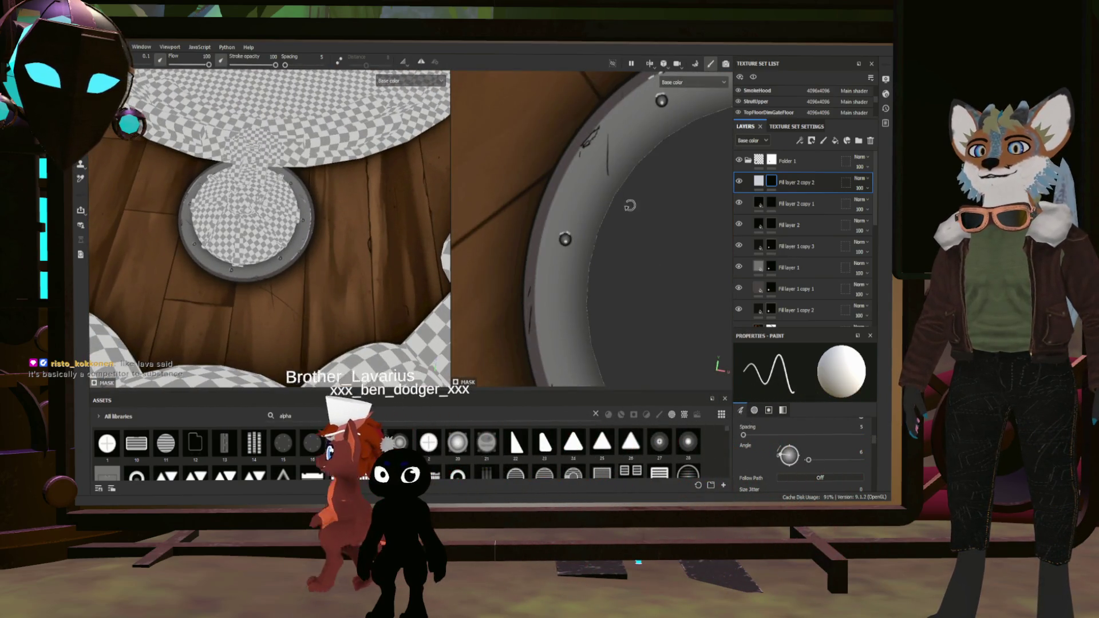
scroll(629, 206, up, 3)
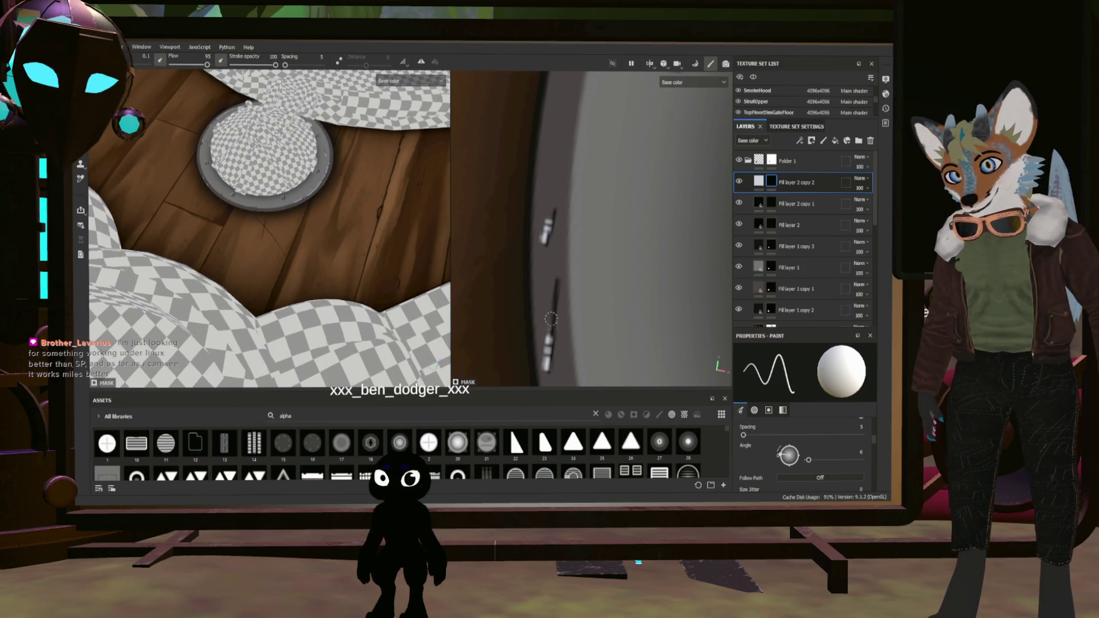
Orbit around the floor hatch and zoom out to see the ring from above
mouse_move(344, 215)
alt+mouse_down()
mouse_move(377, 171)
mouse_move(394, 245)
mouse_move(369, 275)
mouse_move(305, 223)
mouse_move(225, 248)
mouse_move(254, 281)
mouse_move(284, 258)
mouse_move(258, 311)
mouse_move(298, 207)
alt+mouse_up()
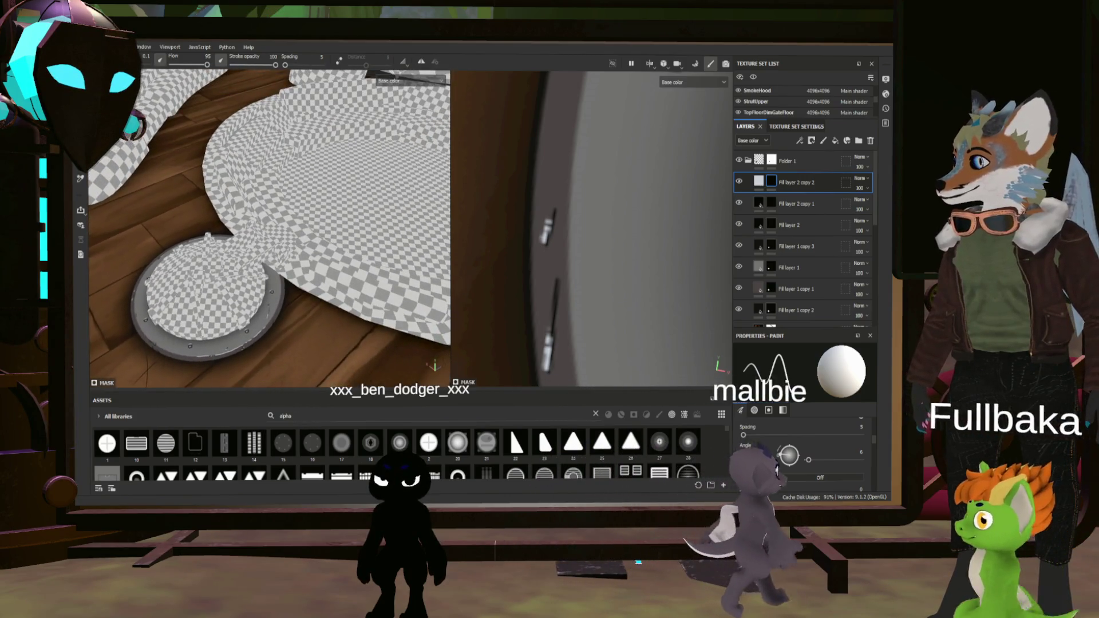
mouse_move(593, 258)
alt+mouse_down()
mouse_move(592, 198)
mouse_move(525, 261)
mouse_move(591, 230)
alt+mouse_up()
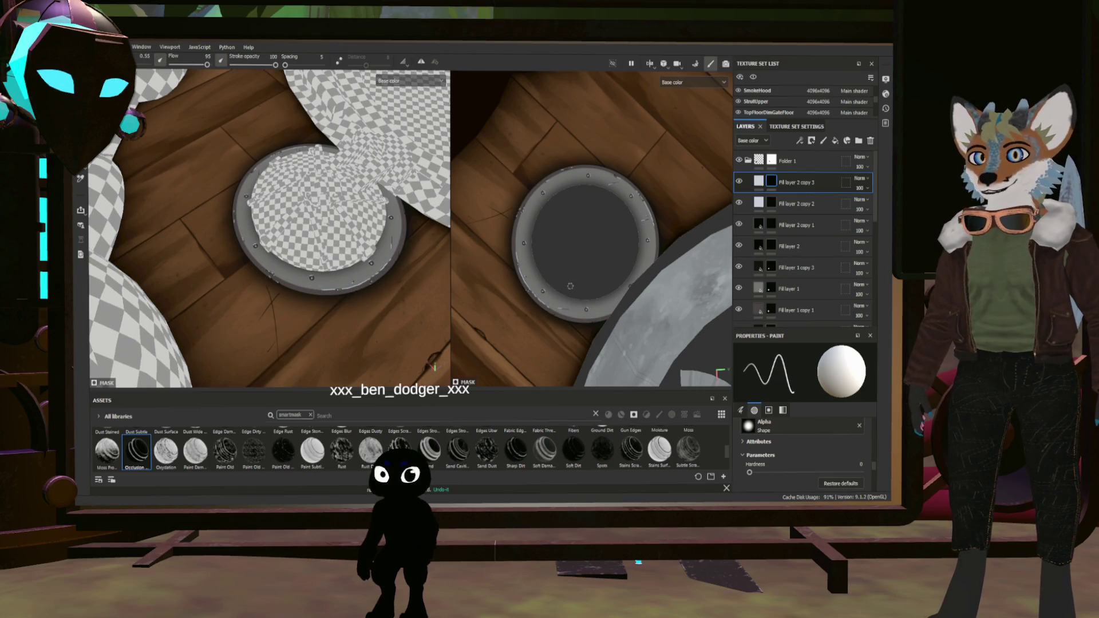
scroll(571, 289, up, 2)
scroll(558, 277, up, 2)
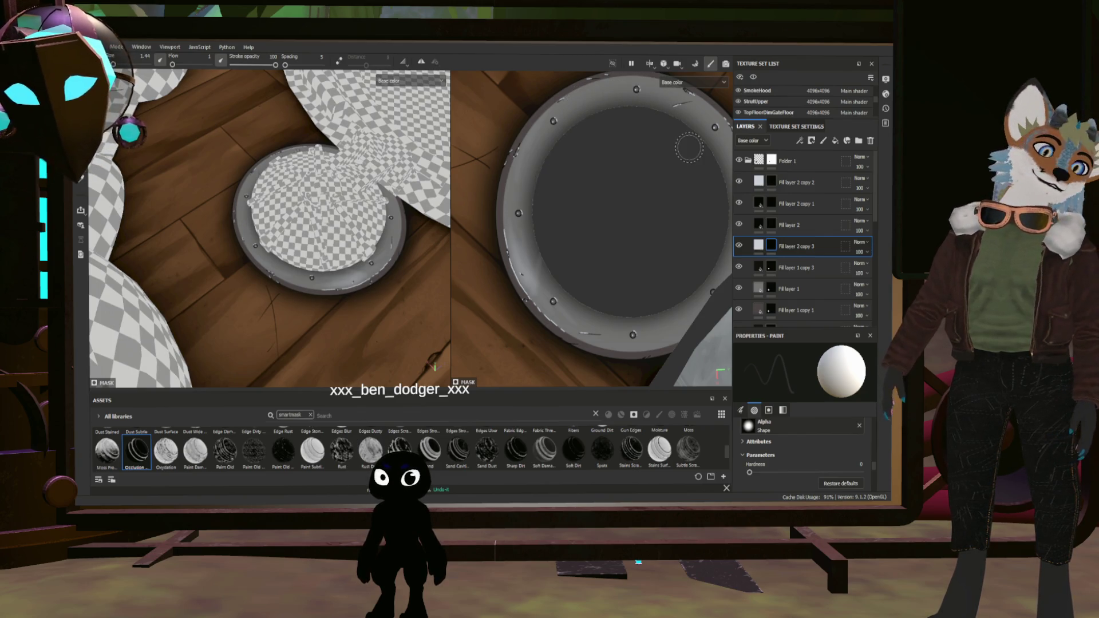
Enlarge the porthole ring in the right 2D view to check its worn metal
mouse_move(640, 90)
alt+mouse_down()
mouse_move(621, 123)
mouse_move(562, 112)
alt+mouse_up()
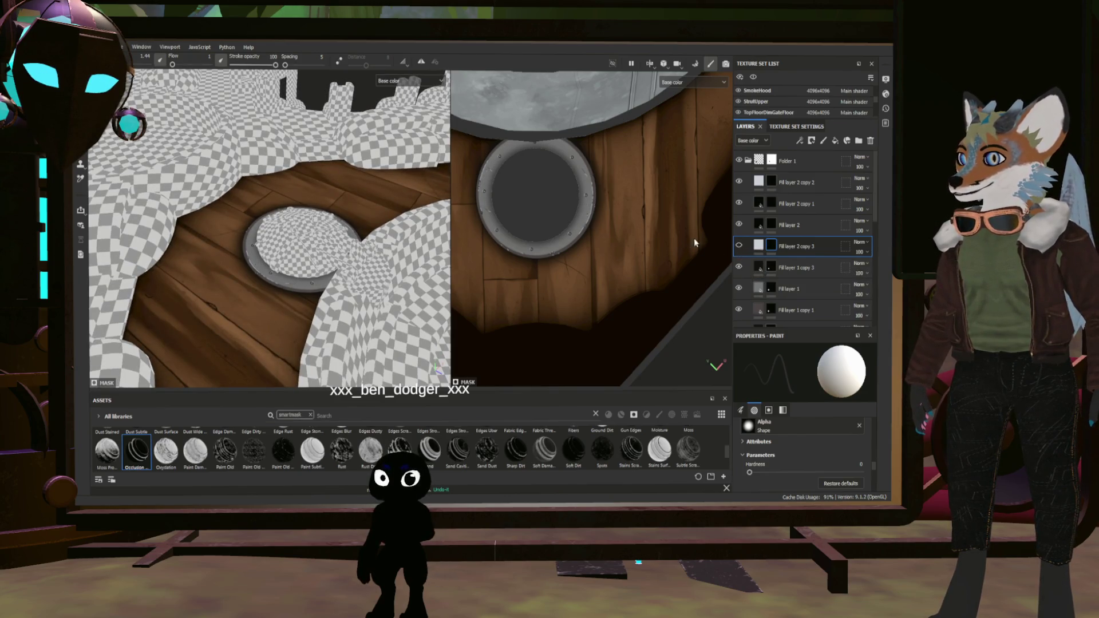
Orbit in closer around the porthole to look it over from new angles
mouse_move(344, 258)
alt+mouse_down()
mouse_move(270, 253)
mouse_move(264, 221)
mouse_move(326, 231)
alt+mouse_up()
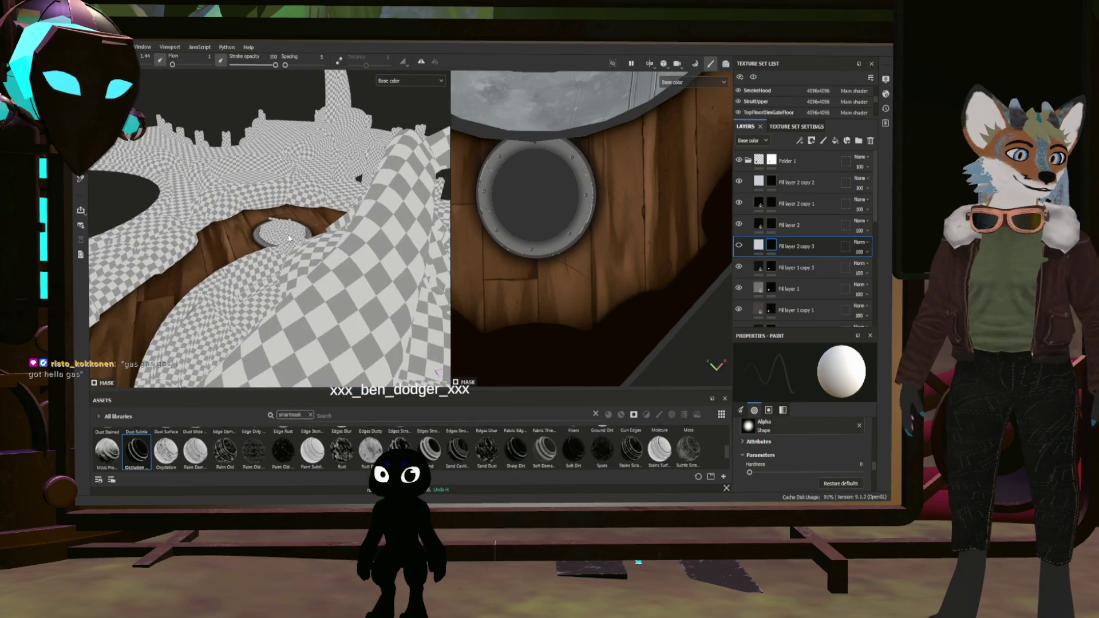
mouse_move(327, 231)
alt+mouse_down()
mouse_move(363, 276)
mouse_move(375, 271)
mouse_move(321, 285)
alt+mouse_up()
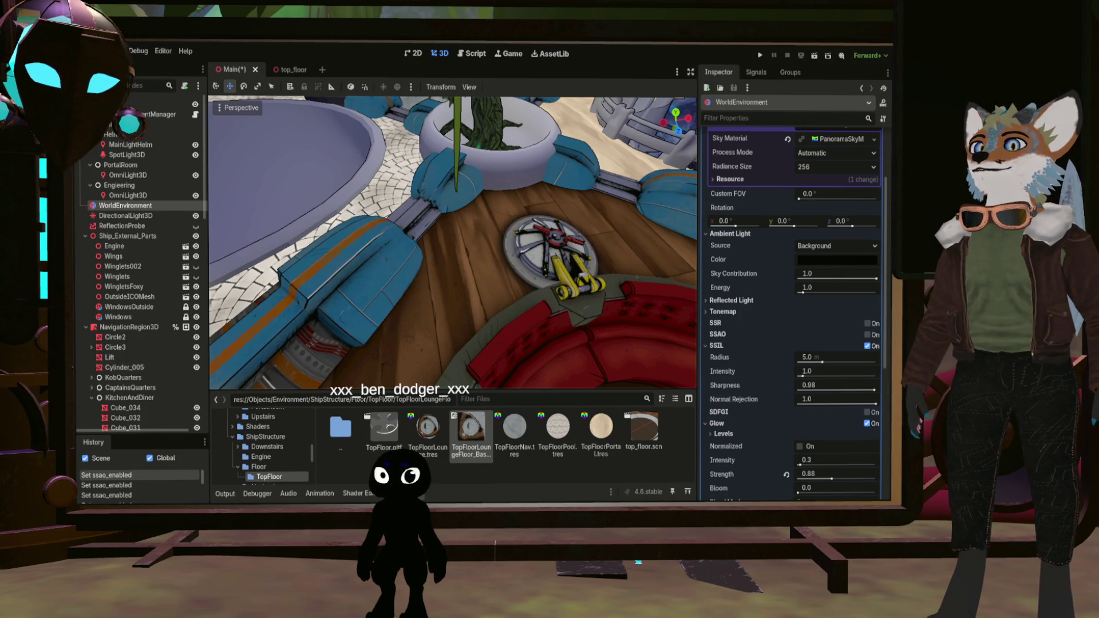
scroll(452, 243, up, 5)
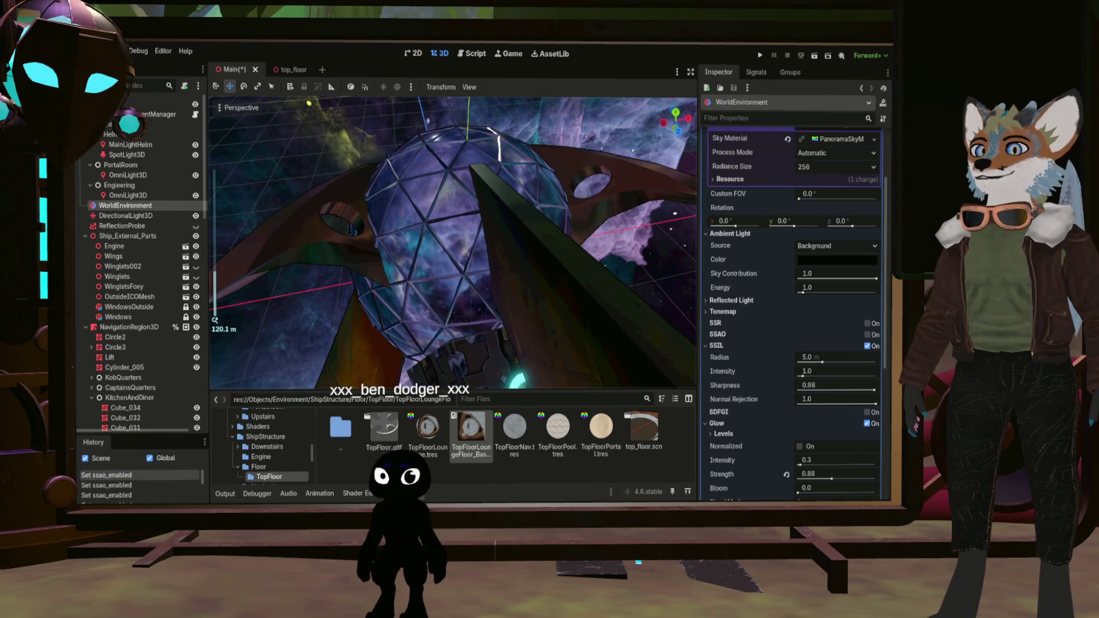
Orbit the Godot viewport around the red lounge, planter, dome, railing and hatch
middle_drag(452, 242, 515, 258)
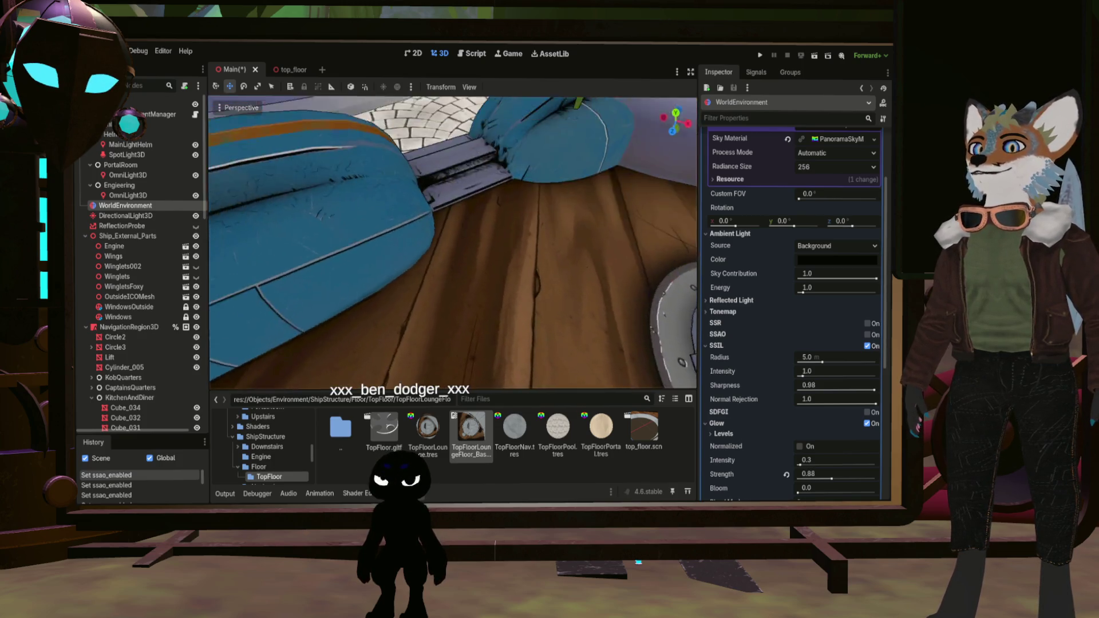
shift+middle_drag(453, 242, 453, 197)
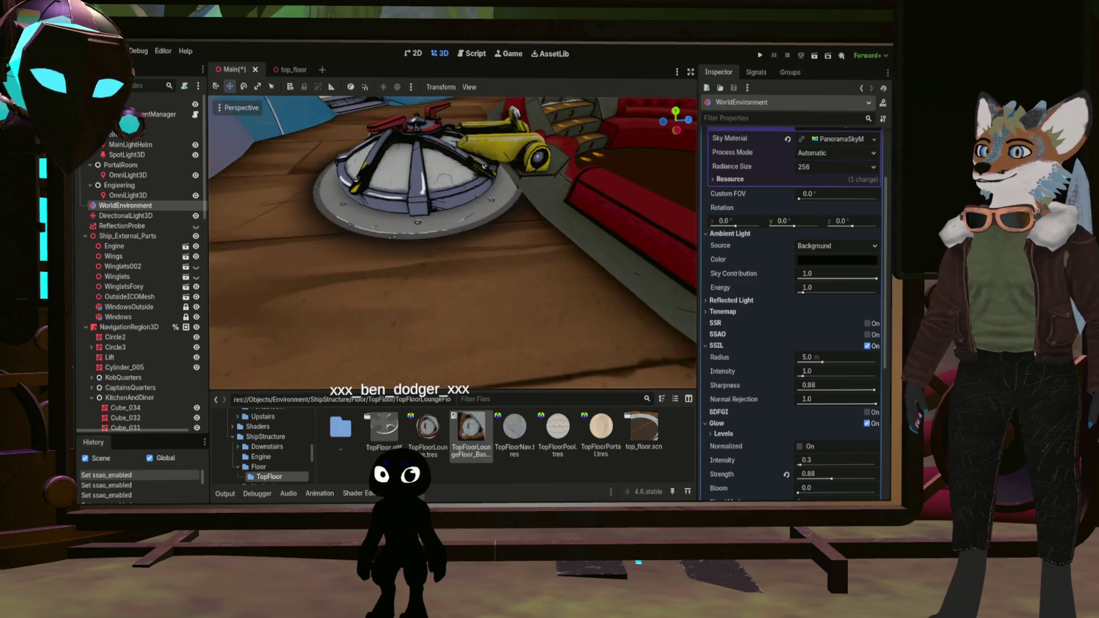
middle_drag(452, 242, 516, 242)
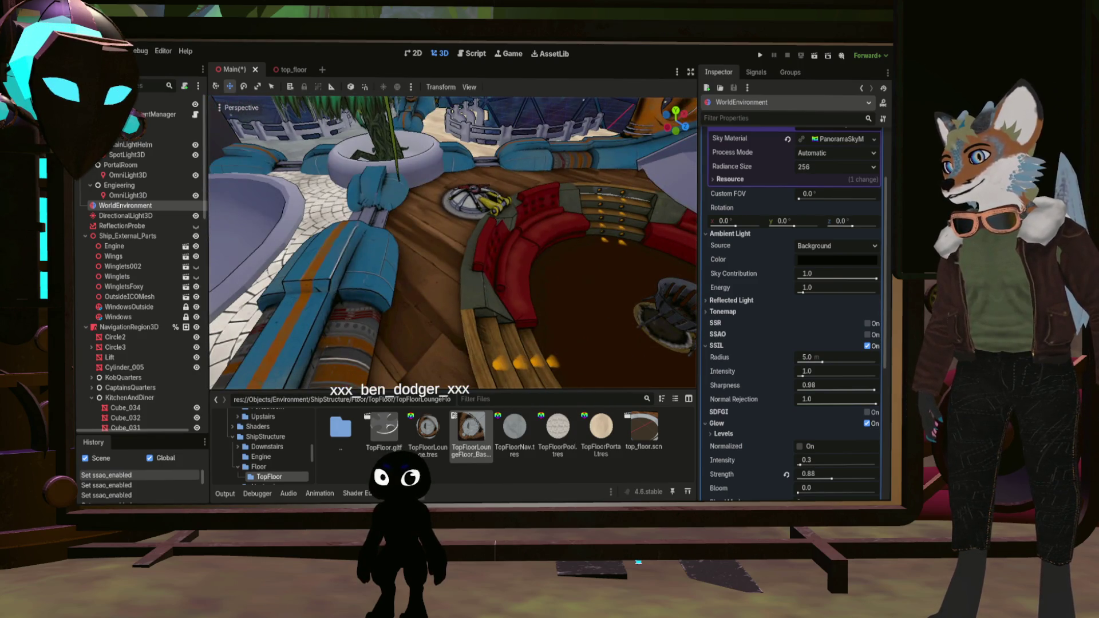
scroll(453, 243, down, 3)
scroll(453, 243, up, 2)
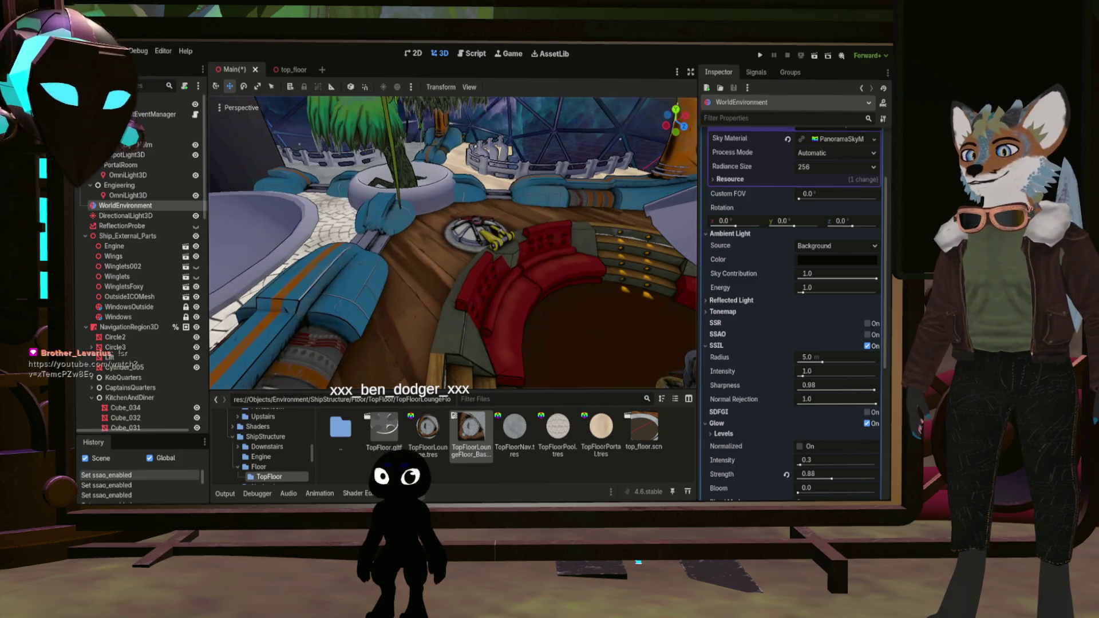
scroll(453, 243, up, 3)
middle_drag(453, 243, 559, 243)
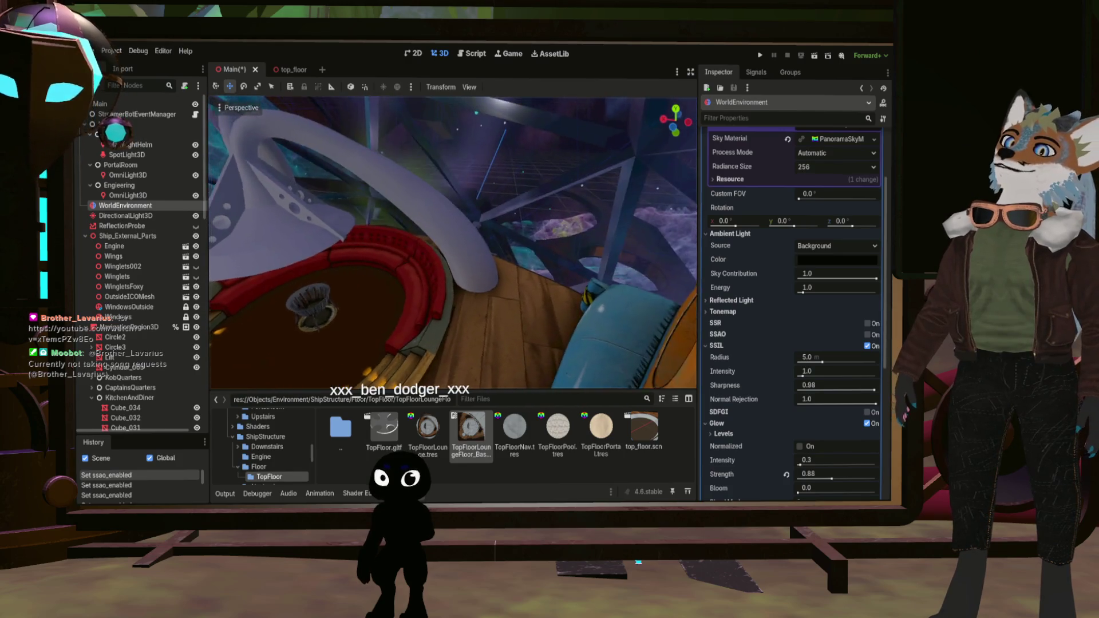
middle_drag(453, 242, 558, 242)
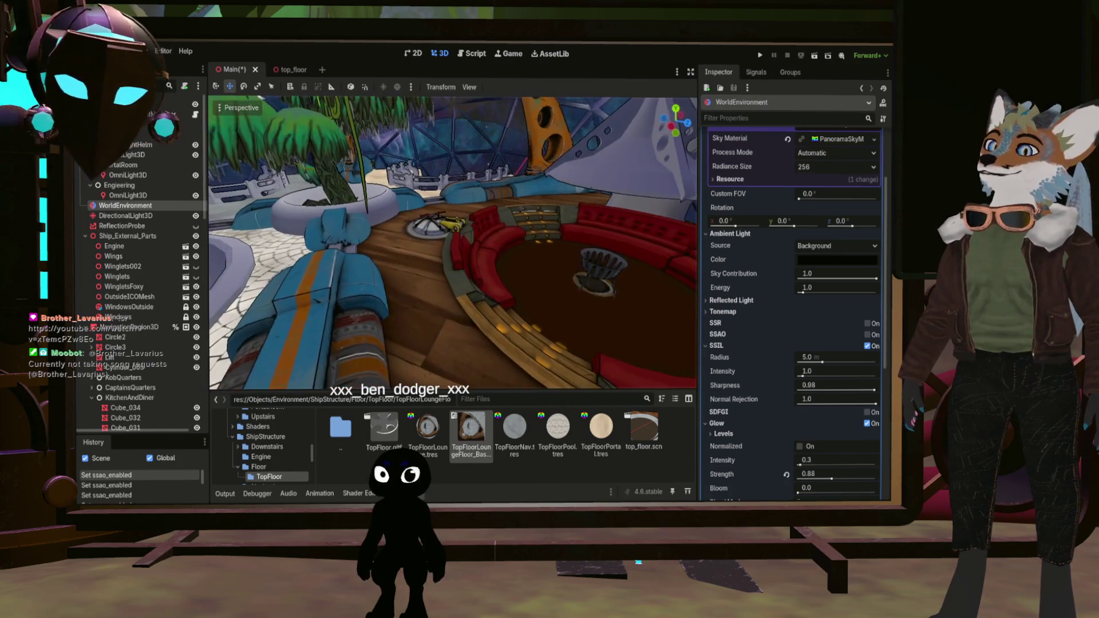
middle_drag(453, 242, 452, 189)
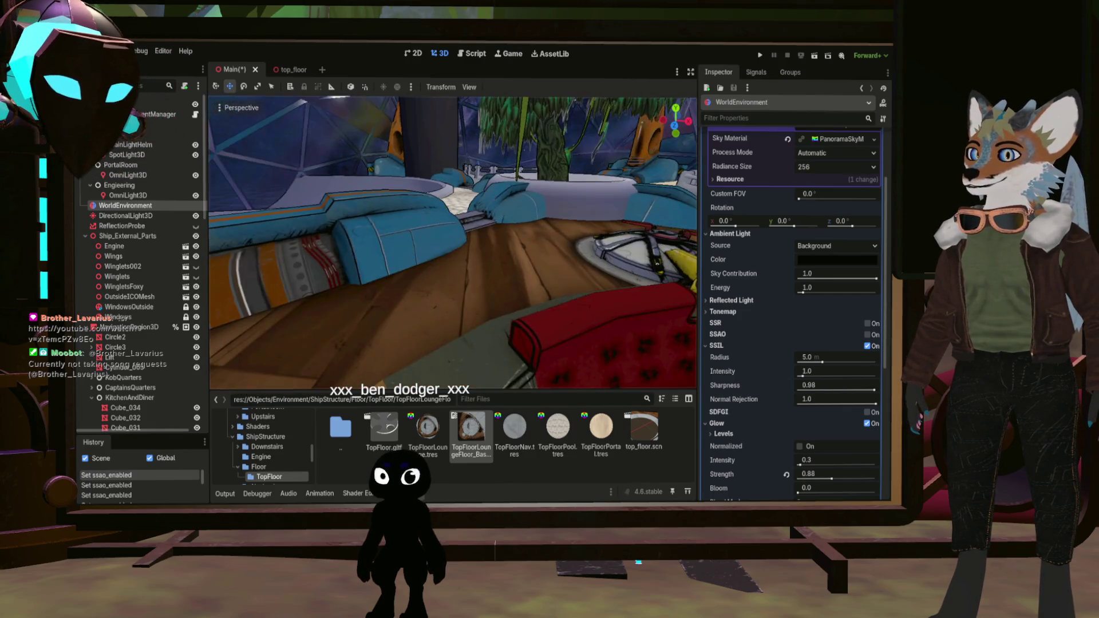
mouse_move(453, 242)
middle_down()
mouse_move(481, 258)
mouse_move(533, 257)
middle_up()
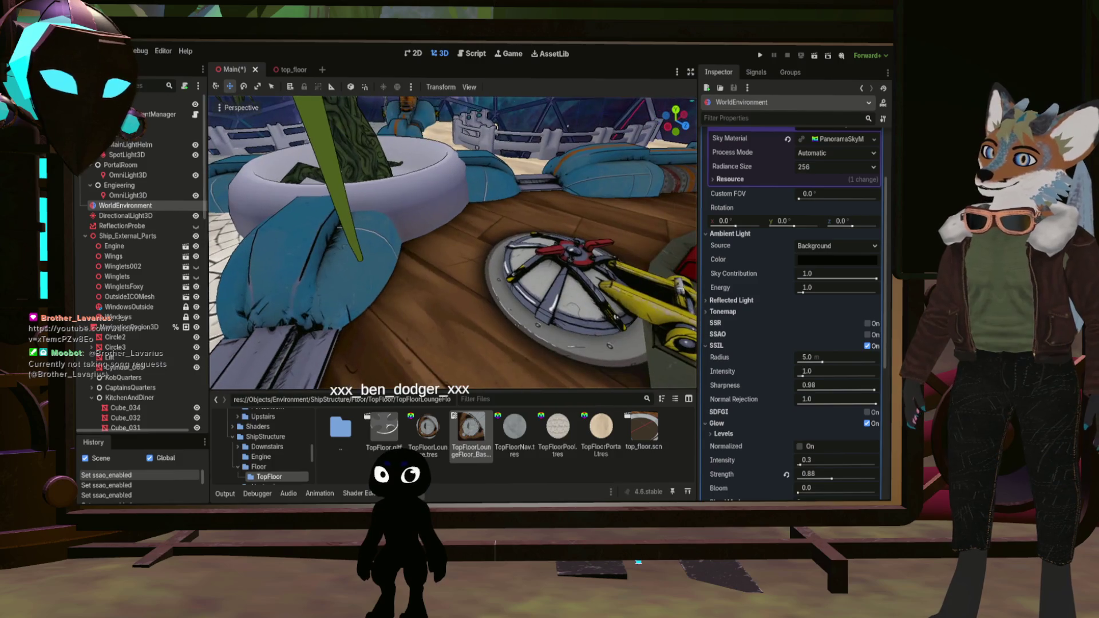
middle_drag(452, 243, 567, 243)
mouse_move(453, 242)
middle_down()
mouse_move(344, 242)
mouse_move(477, 258)
middle_up()
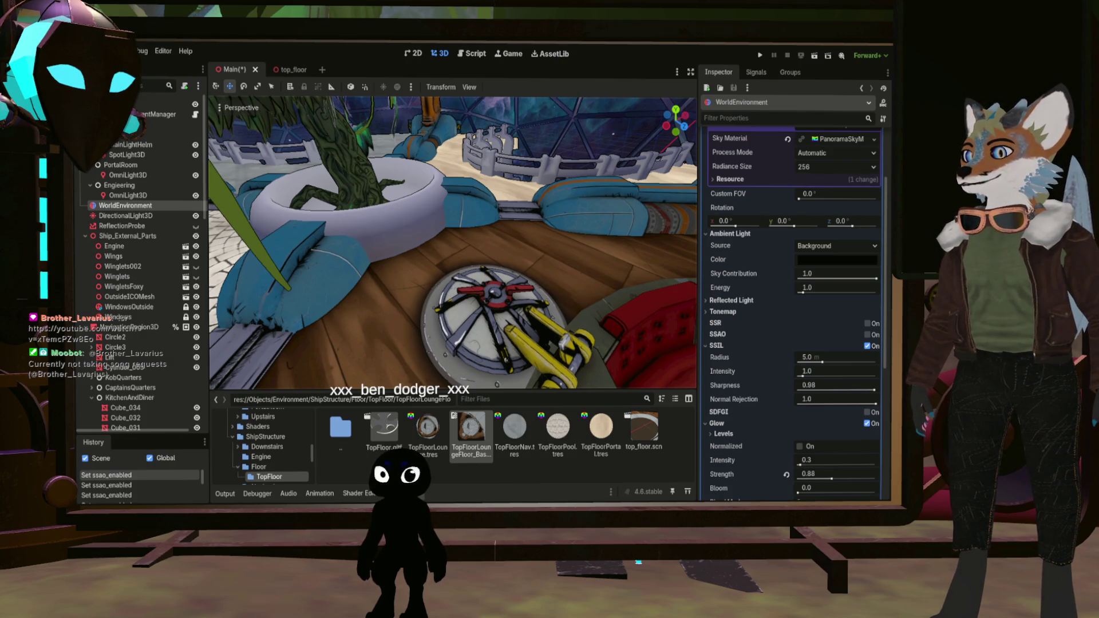
mouse_move(452, 242)
middle_down()
mouse_move(493, 243)
mouse_move(412, 223)
middle_up()
Save the Main scene
key(ctrl+s)
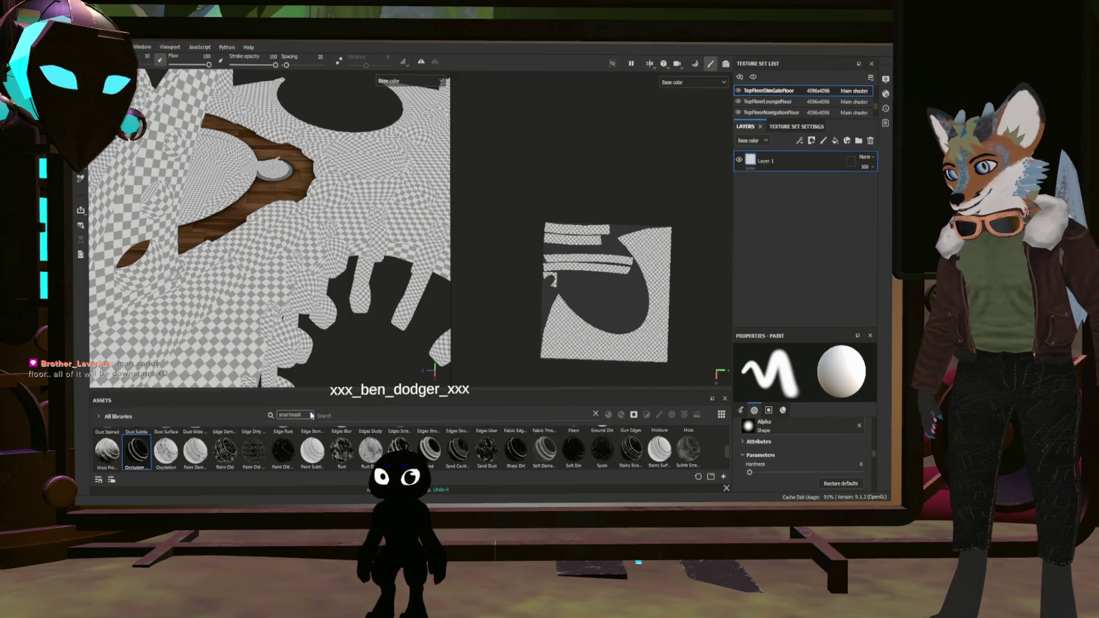
Clear the asset search, browse Your assets and fill Layer 1 with the grey metal texture
key(ctrl+a)
key(BackSpace)
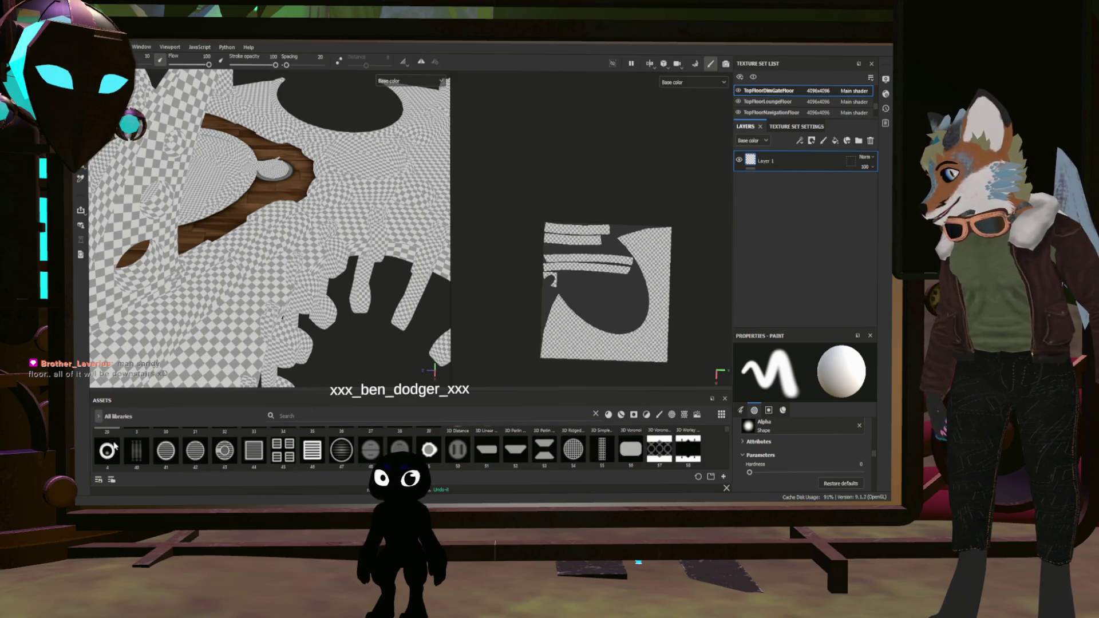
click(117, 417)
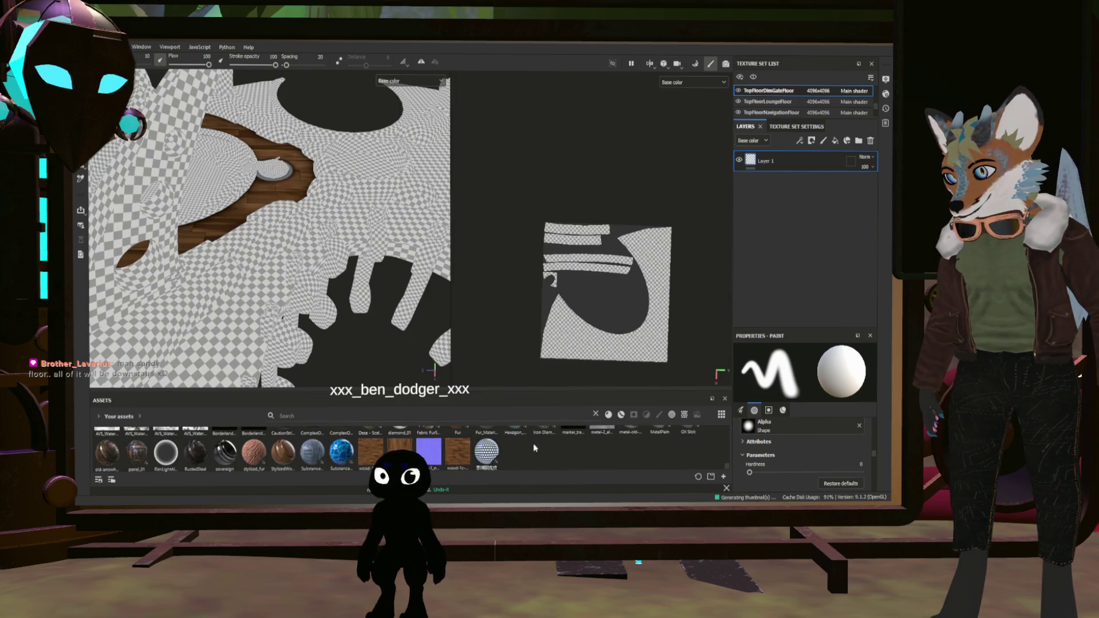
mouse_move(603, 459)
mouse_down()
mouse_move(776, 162)
mouse_move(759, 162)
mouse_up()
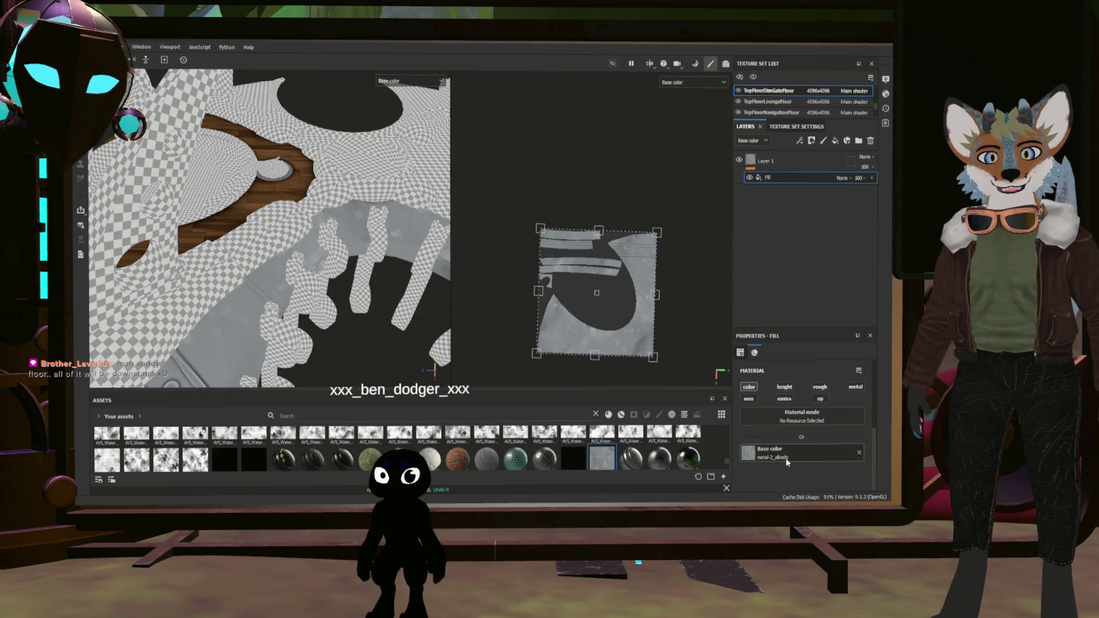
scroll(787, 461, up, 2)
Densify the metal tiling and raise the projection scale along X, inspecting the floor model
drag(793, 375, 795, 371)
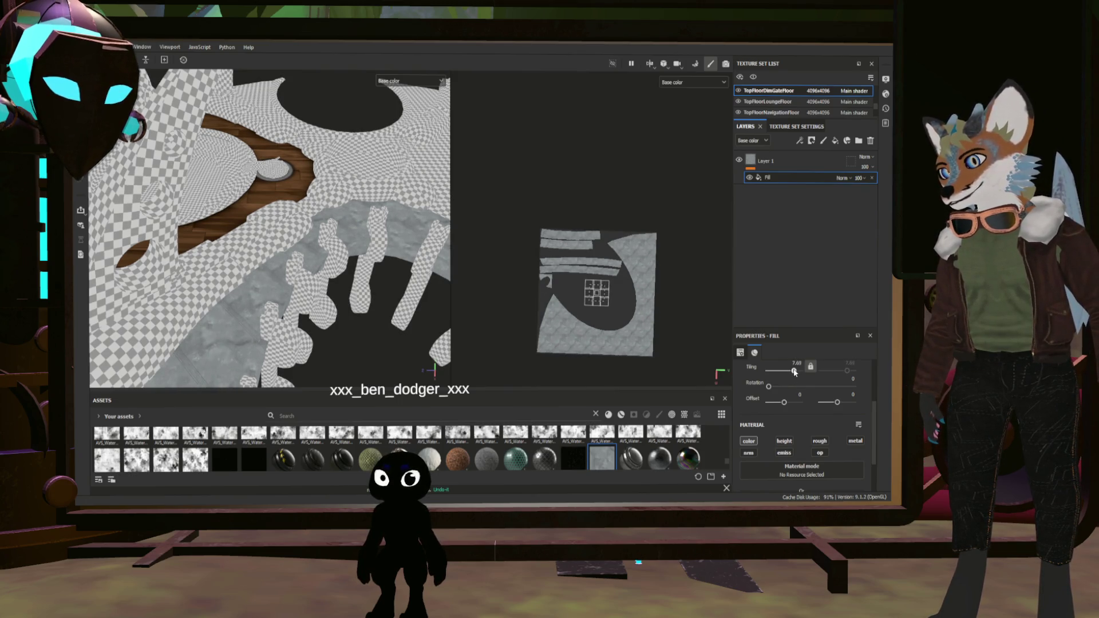
mouse_move(284, 224)
alt+mouse_down()
mouse_move(331, 206)
mouse_move(352, 168)
mouse_move(399, 237)
alt+mouse_up()
scroll(816, 448, up, 2)
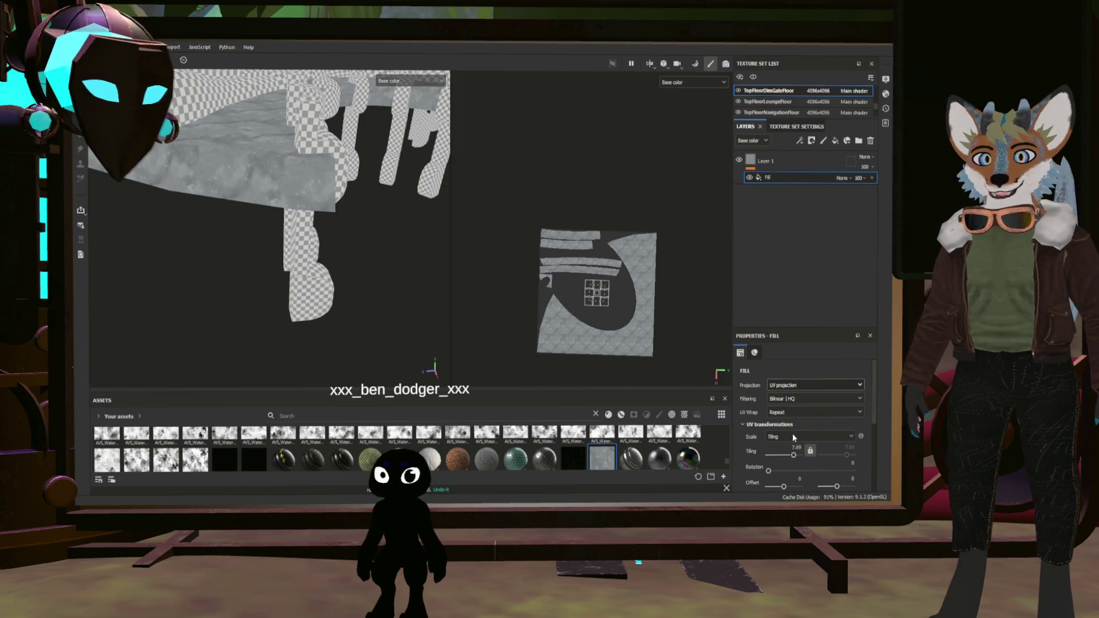
mouse_move(287, 361)
alt+mouse_down()
mouse_move(258, 307)
mouse_move(289, 245)
mouse_move(364, 238)
mouse_move(212, 96)
mouse_move(669, 312)
alt+mouse_up()
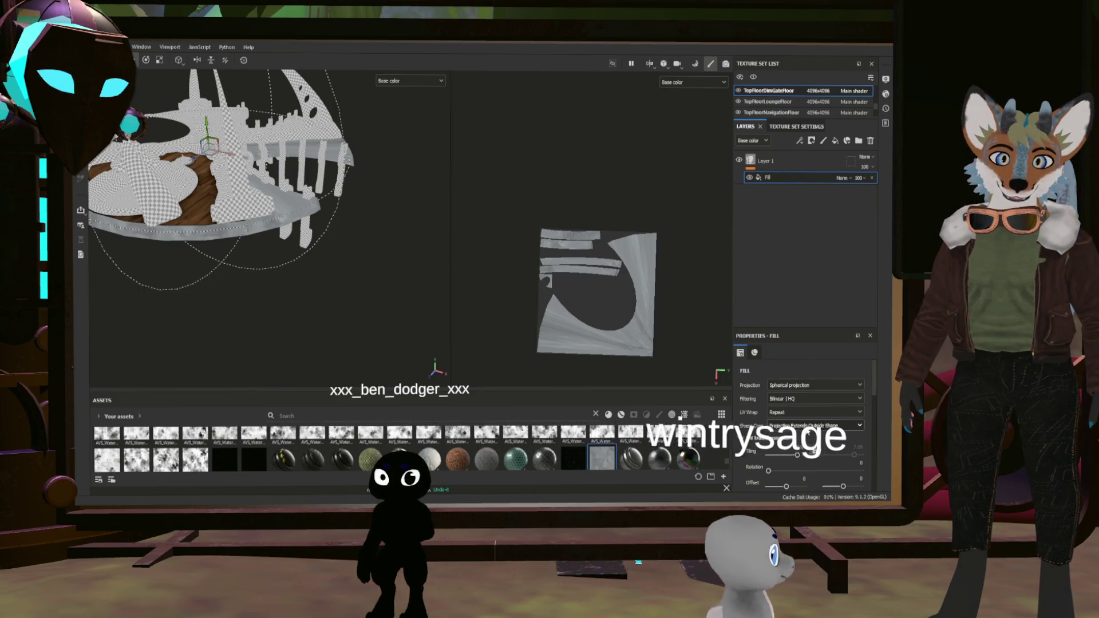
scroll(807, 430, down, 3)
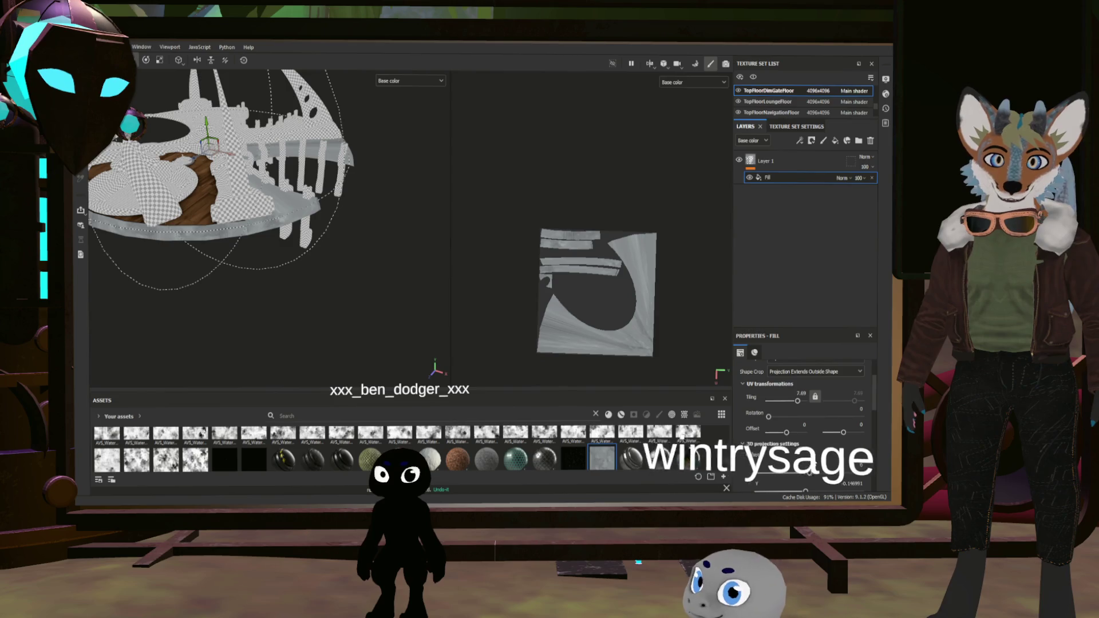
scroll(808, 472, down, 2)
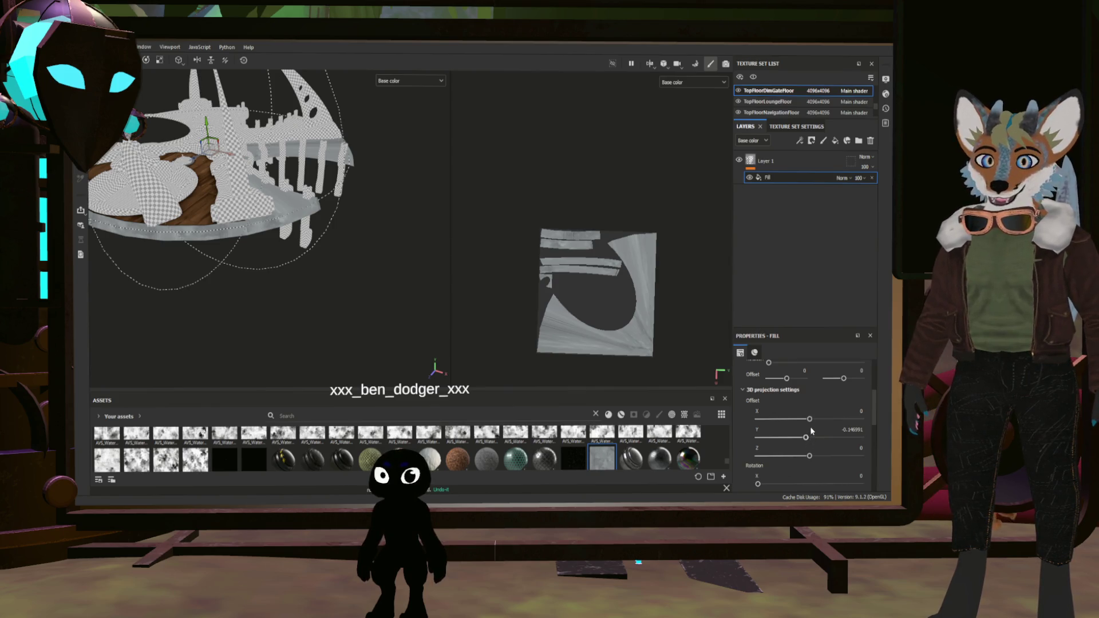
scroll(820, 431, down, 1)
scroll(820, 440, down, 1)
scroll(817, 450, down, 1)
scroll(795, 442, down, 1)
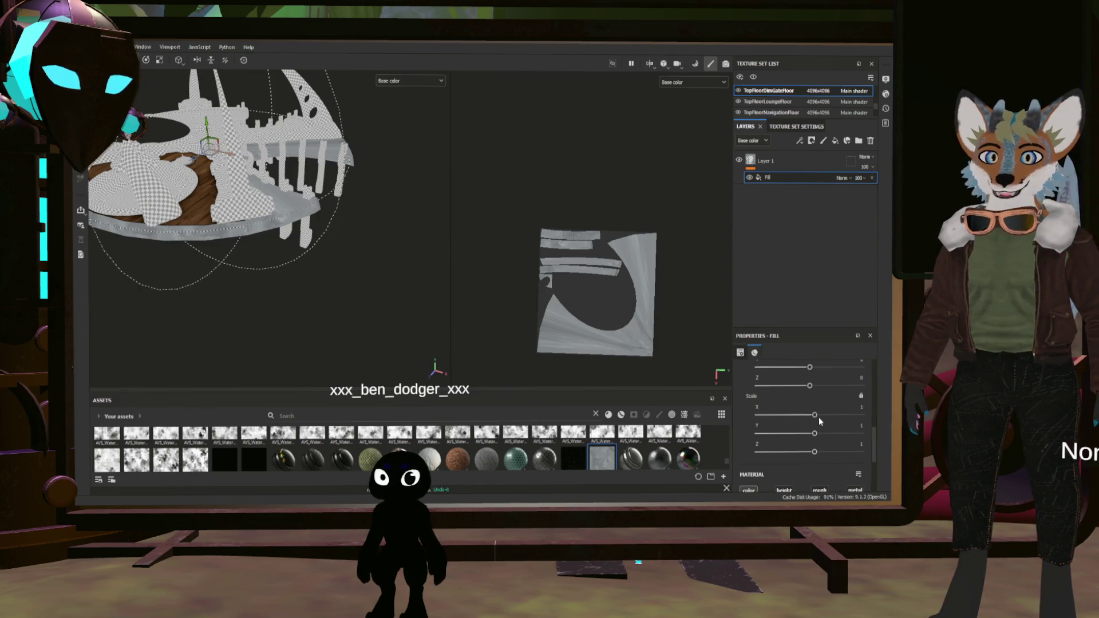
drag(814, 417, 817, 417)
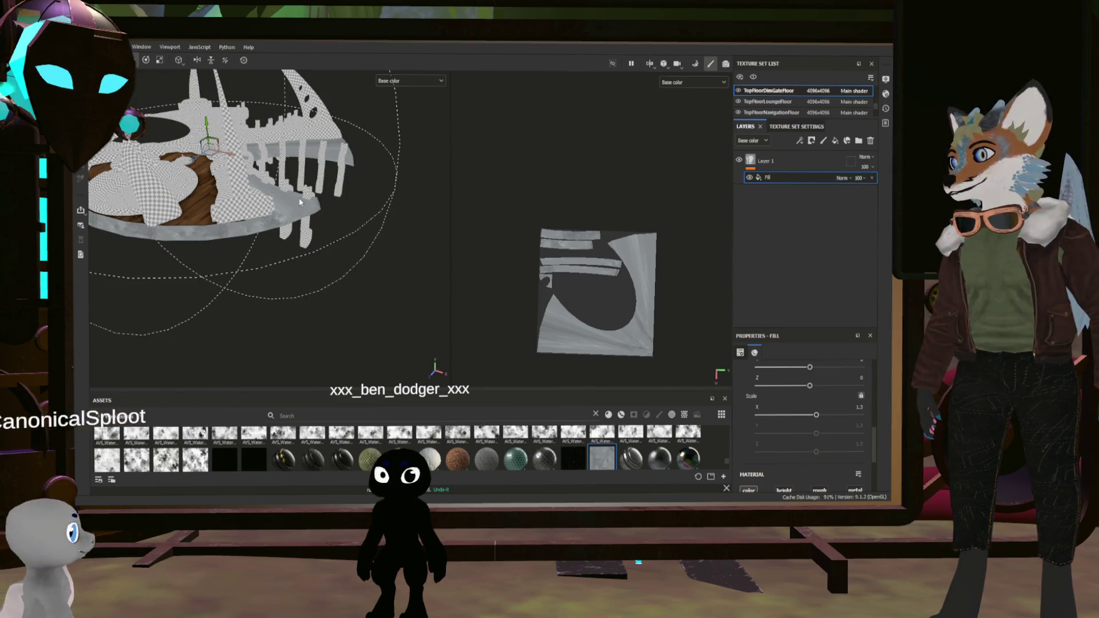
scroll(368, 230, up, 3)
scroll(340, 244, up, 3)
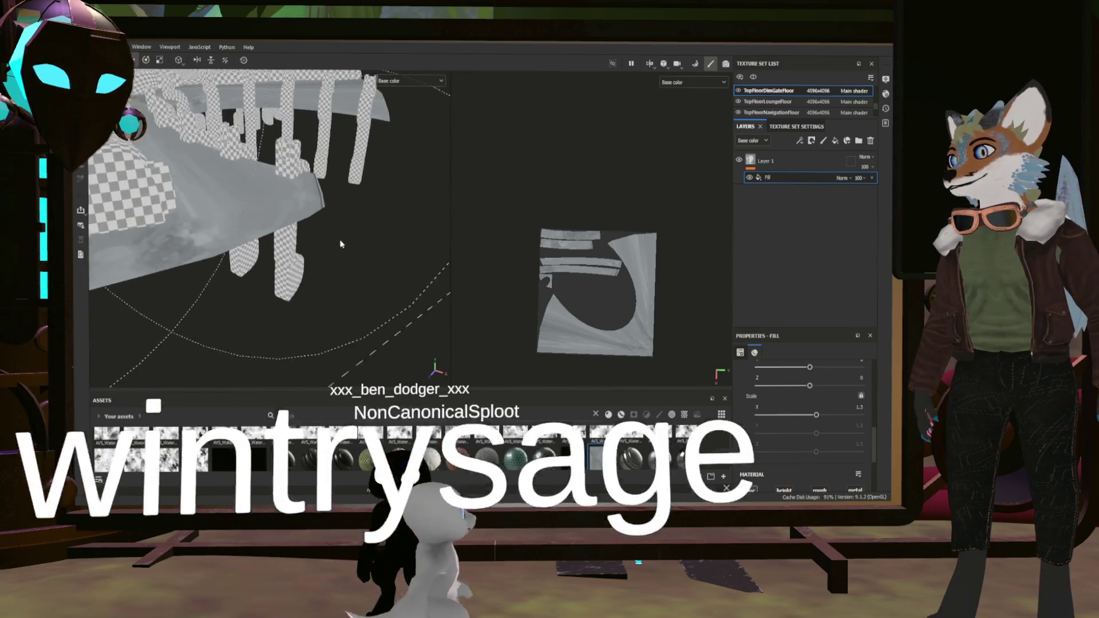
scroll(340, 243, down, 3)
mouse_move(364, 252)
alt+mouse_down()
mouse_move(341, 287)
mouse_move(387, 274)
alt+mouse_up()
scroll(778, 385, down, 3)
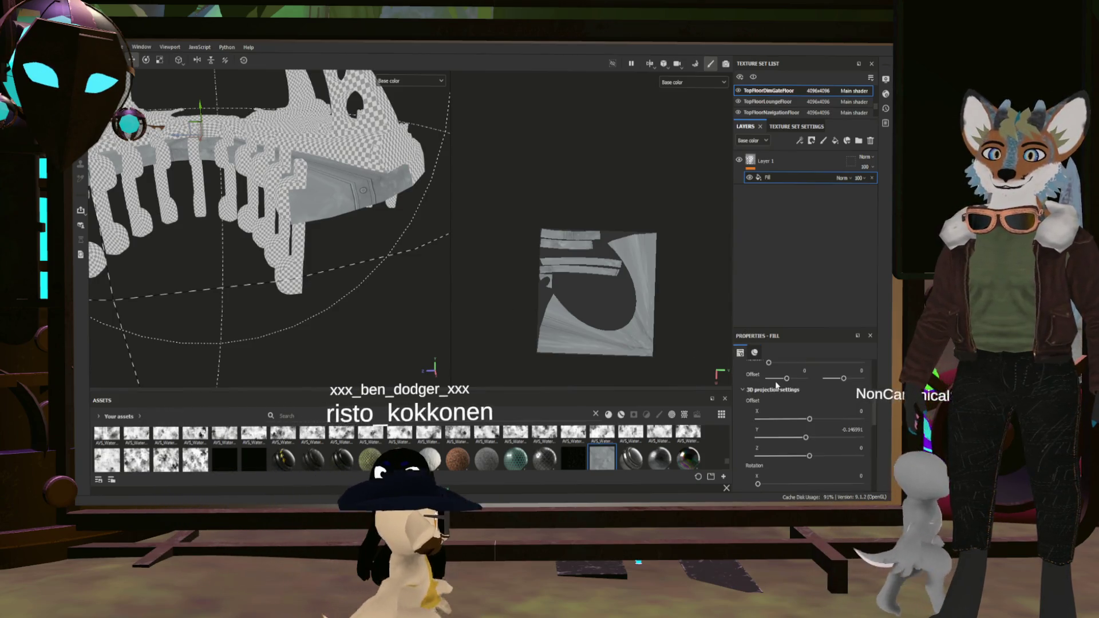
scroll(777, 386, up, 3)
drag(791, 454, 804, 454)
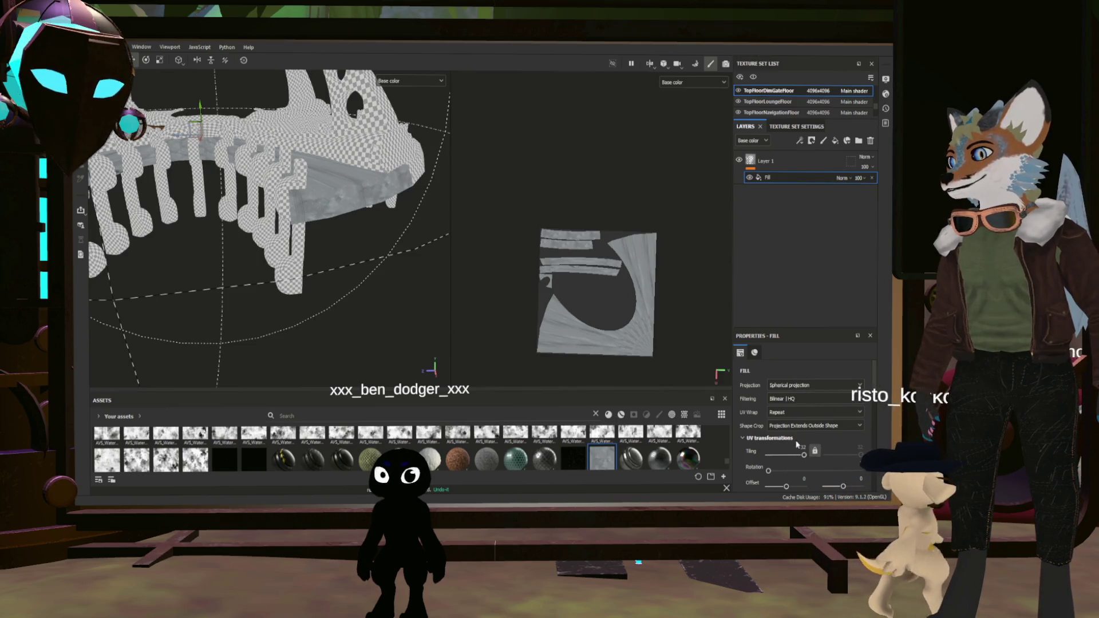
mouse_move(570, 332)
alt+mouse_down()
mouse_move(453, 257)
mouse_move(481, 274)
alt+mouse_up()
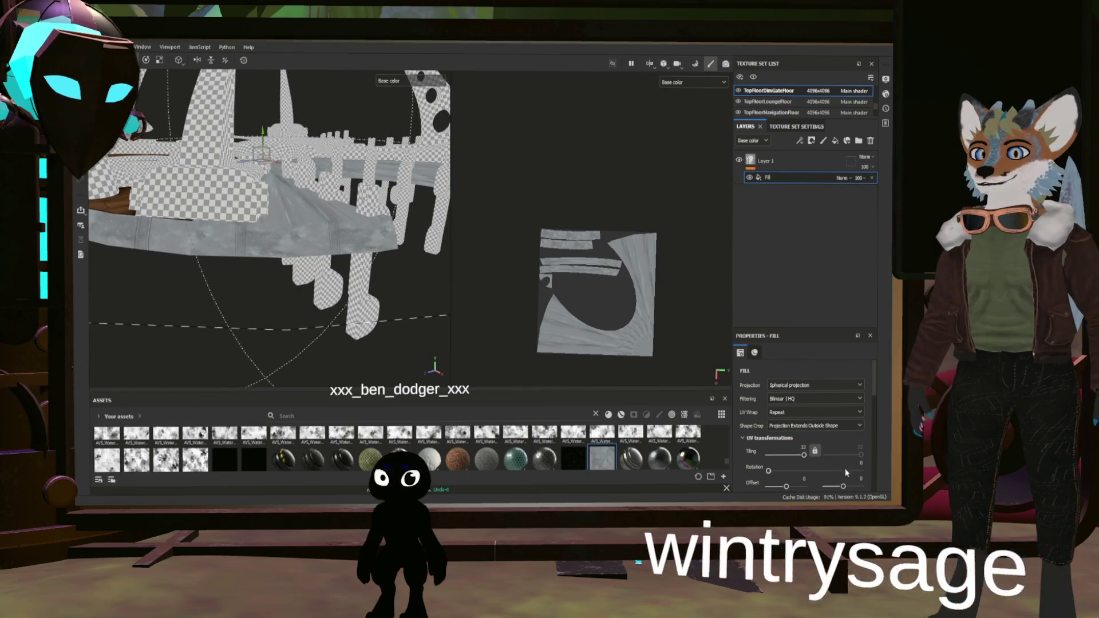
scroll(818, 468, down, 5)
scroll(807, 452, up, 3)
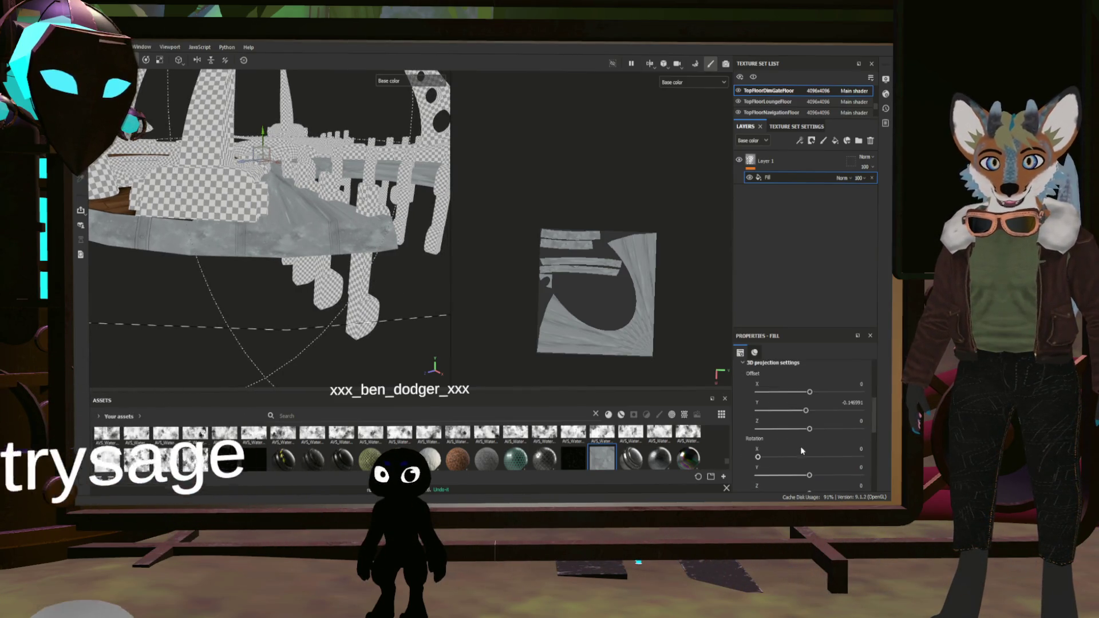
Rotate the fill projection slightly around Y and lower the tiling to about 17
drag(809, 450, 811, 451)
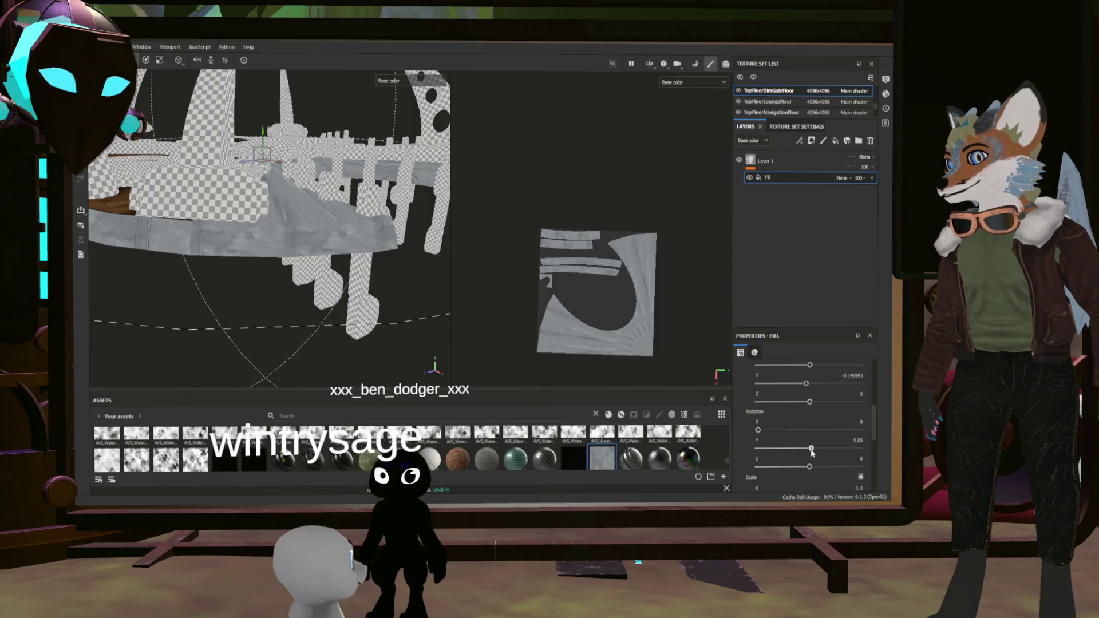
scroll(816, 435, up, 5)
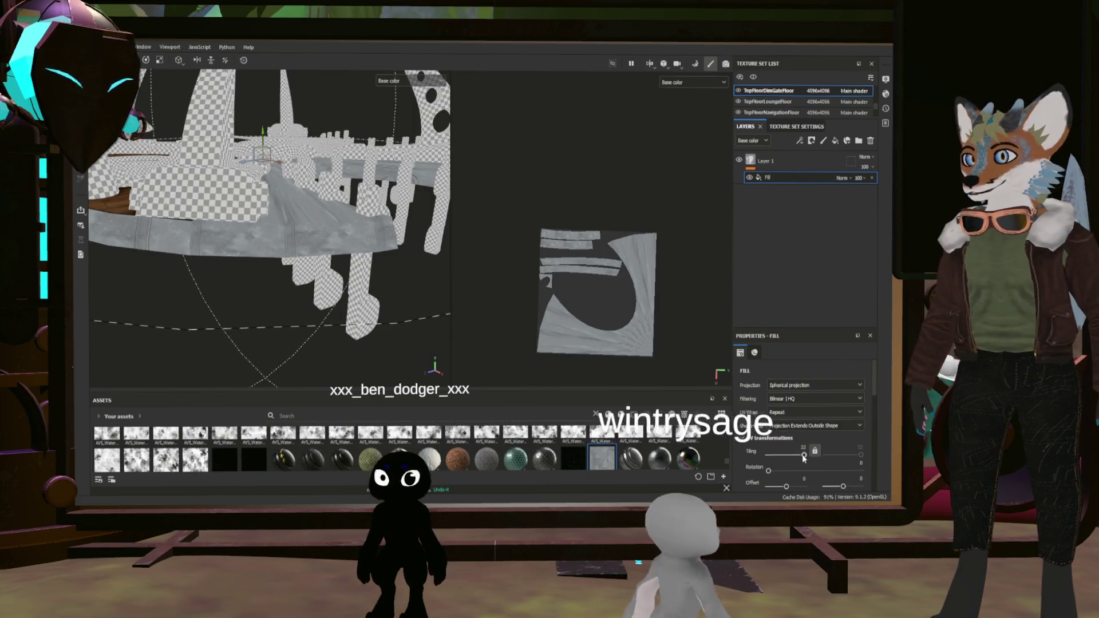
drag(804, 457, 801, 458)
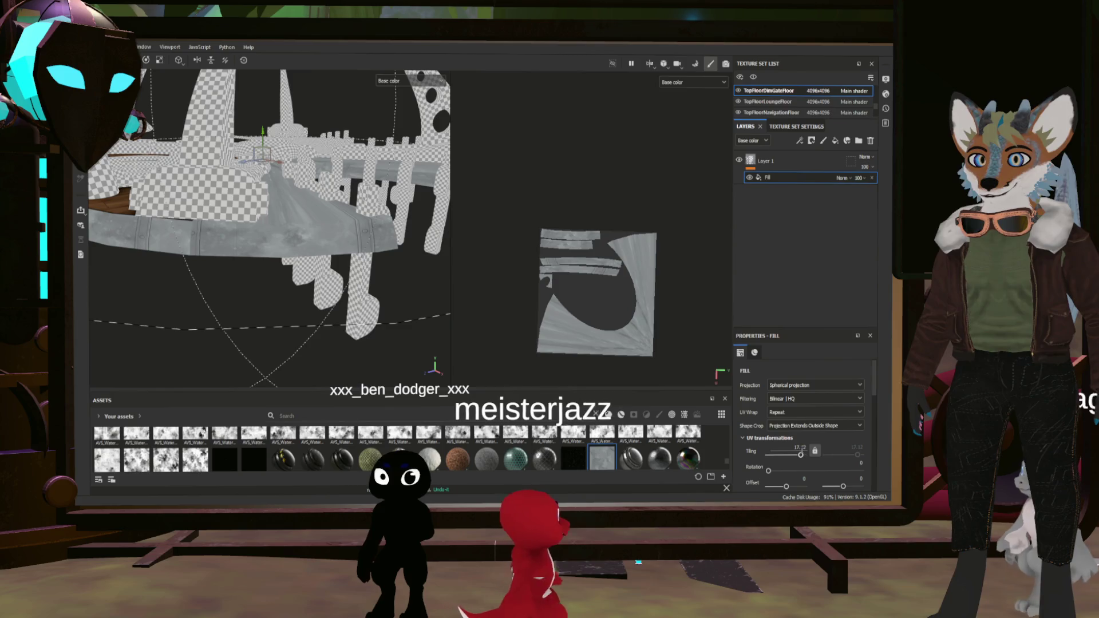
double_click(800, 448)
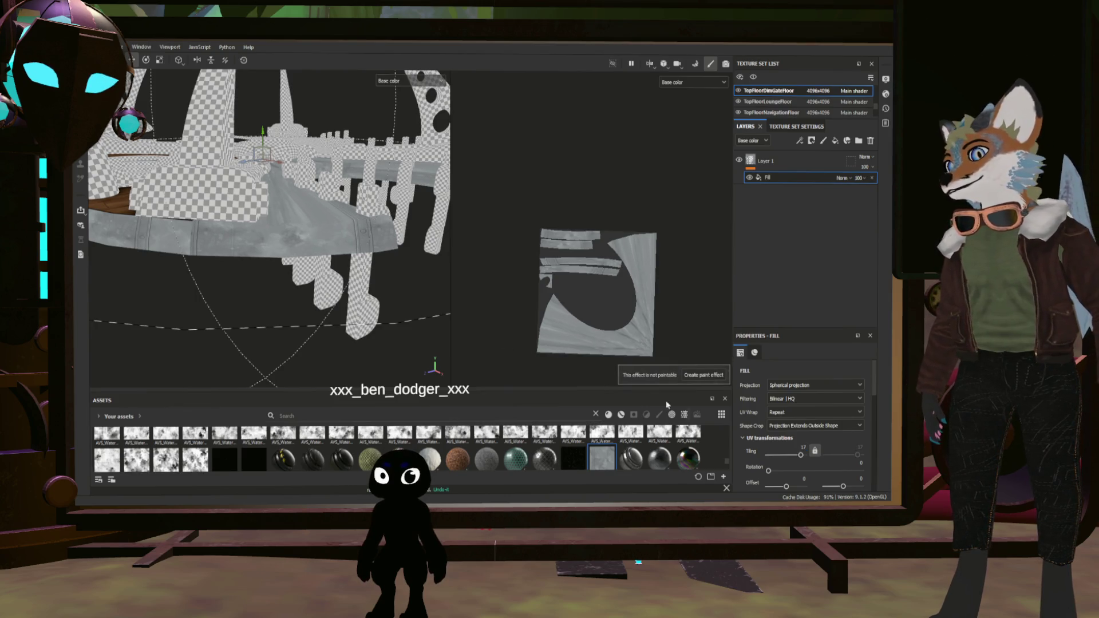
scroll(766, 471, down, 5)
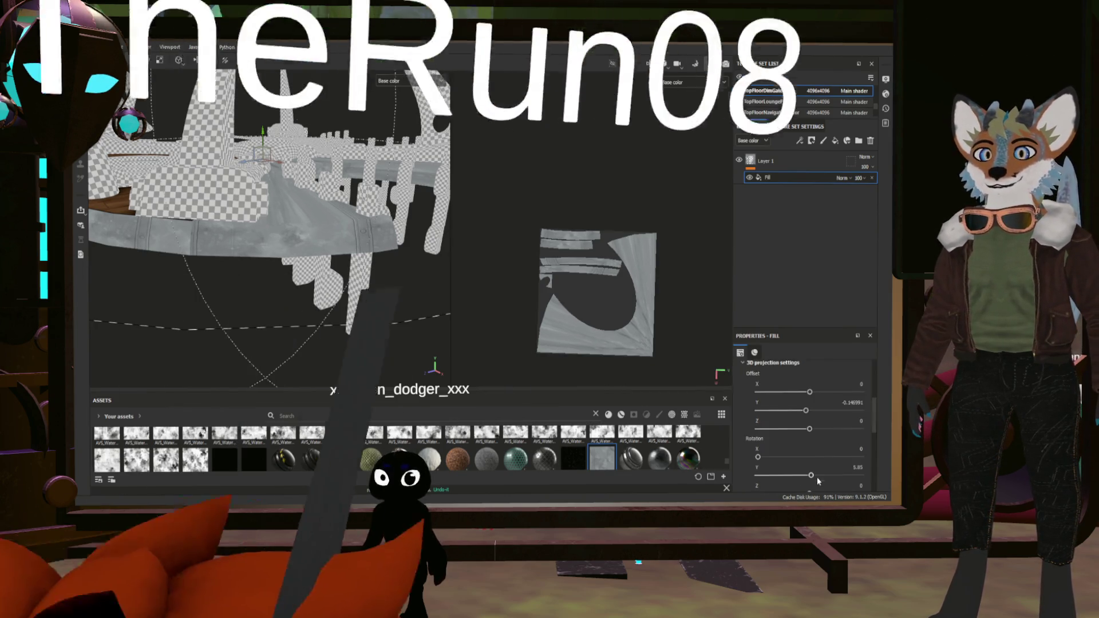
drag(811, 475, 811, 474)
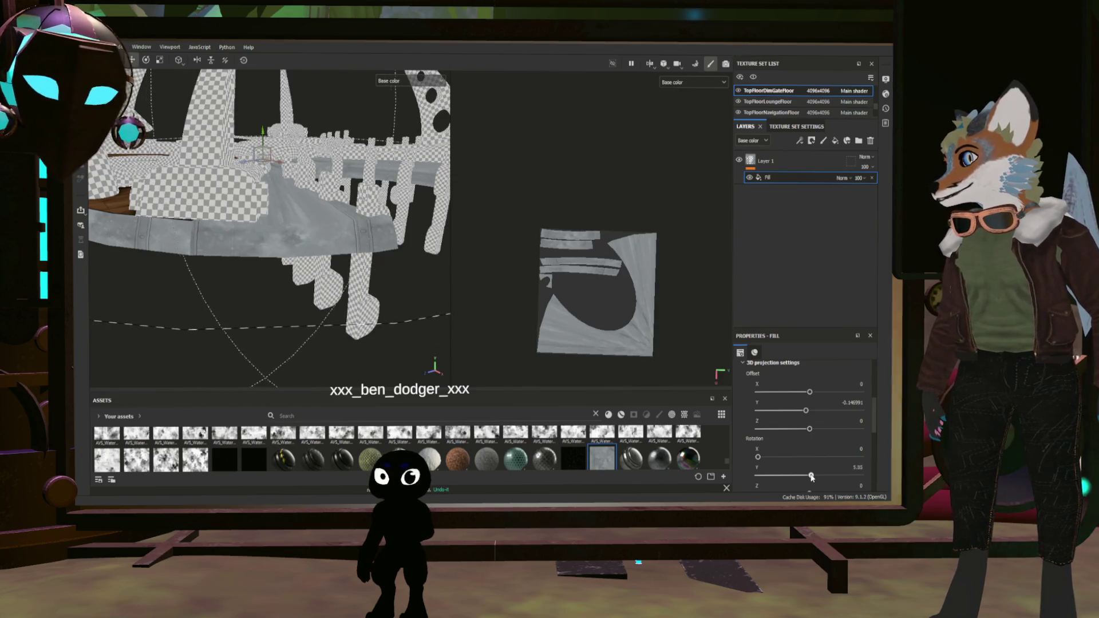
mouse_move(361, 257)
alt+mouse_down()
mouse_move(391, 295)
mouse_move(331, 301)
mouse_move(401, 304)
alt+mouse_up()
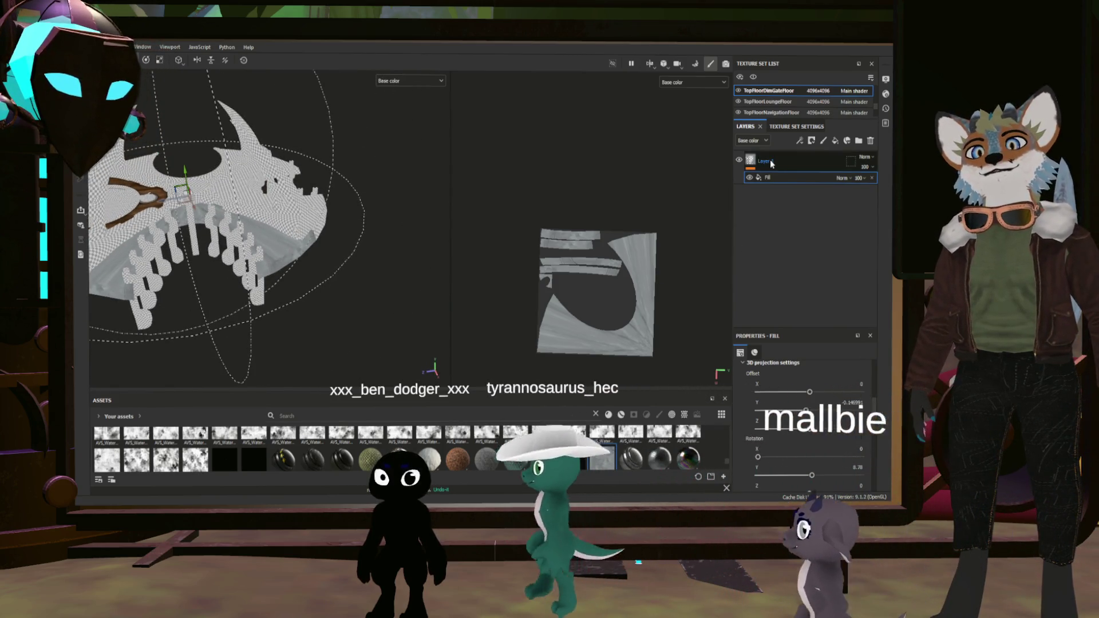
Add Fill layer 1 above Layer 1 and give it a black mask
alt+drag(344, 275, 306, 263)
scroll(306, 264, up, 2)
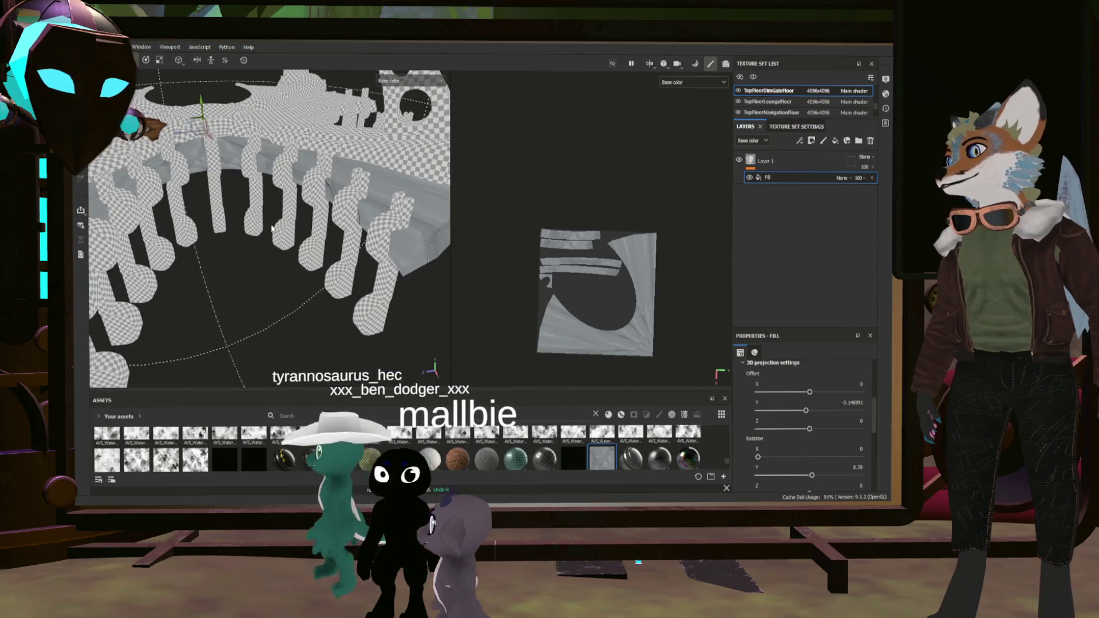
scroll(322, 257, up, 2)
scroll(338, 252, up, 2)
click(794, 166)
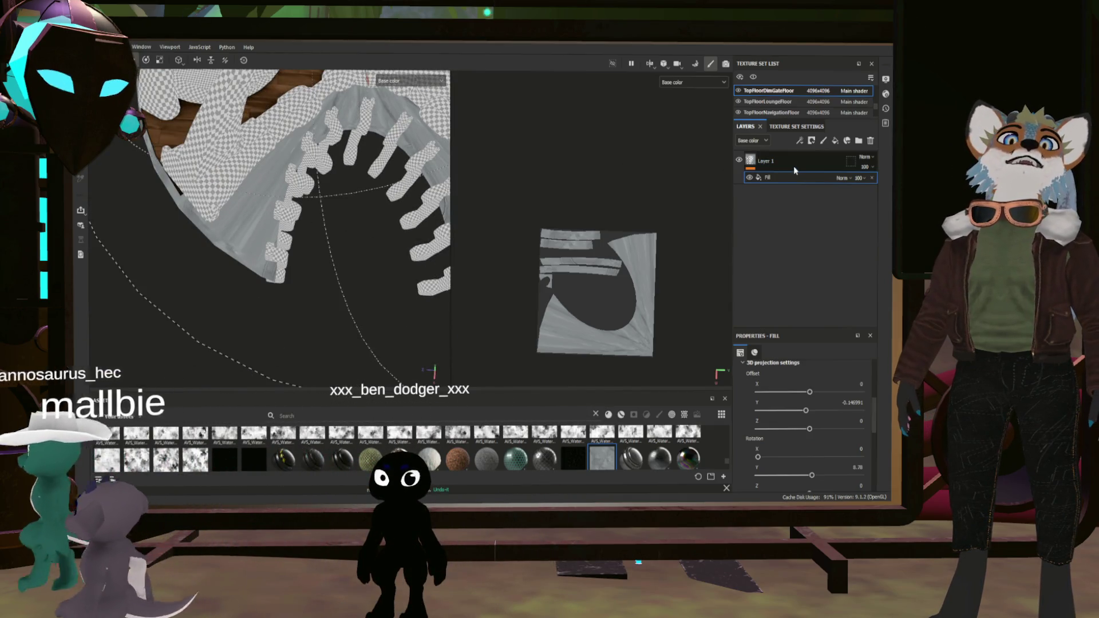
click(834, 141)
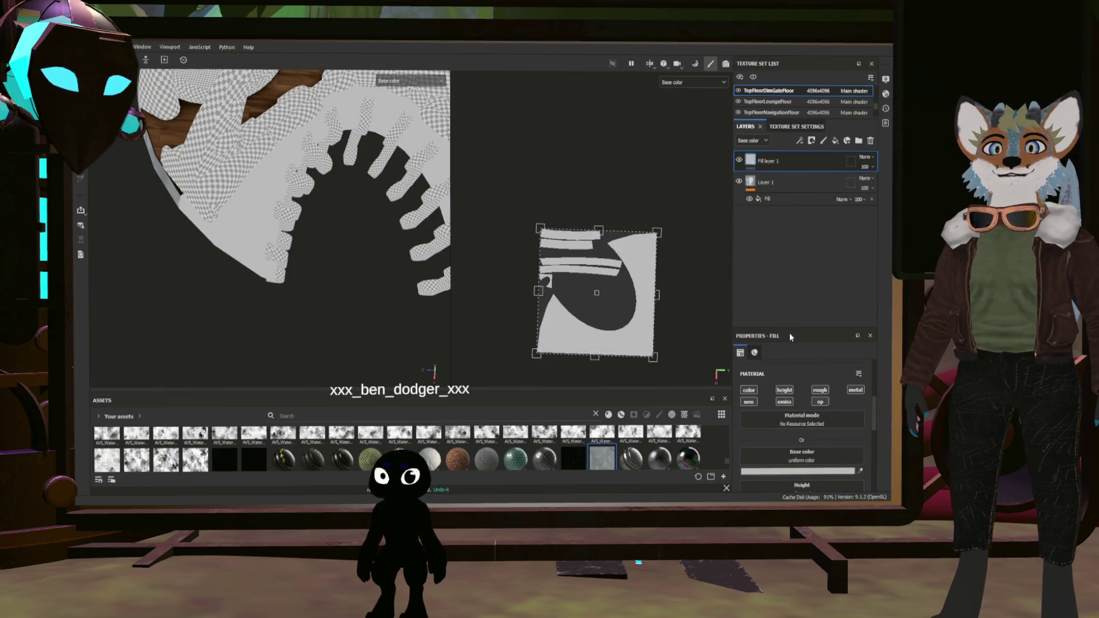
click(763, 164)
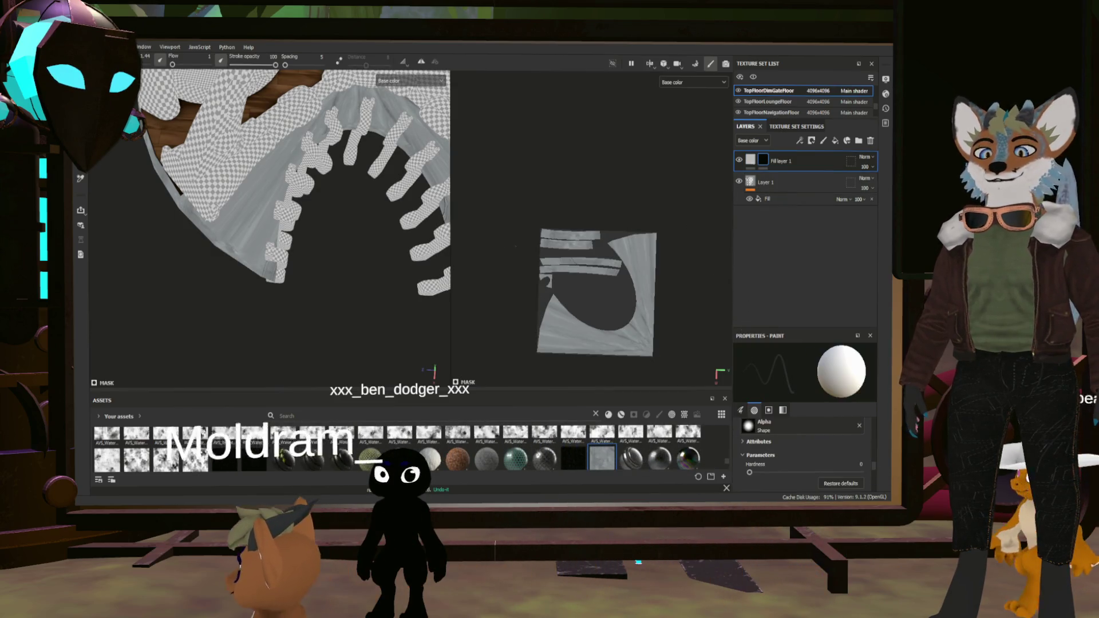
Reveal the chosen UV islands in Fill layer 1's mask using Polygon Fill in UV island mode
key(4)
scroll(669, 374, up, 2)
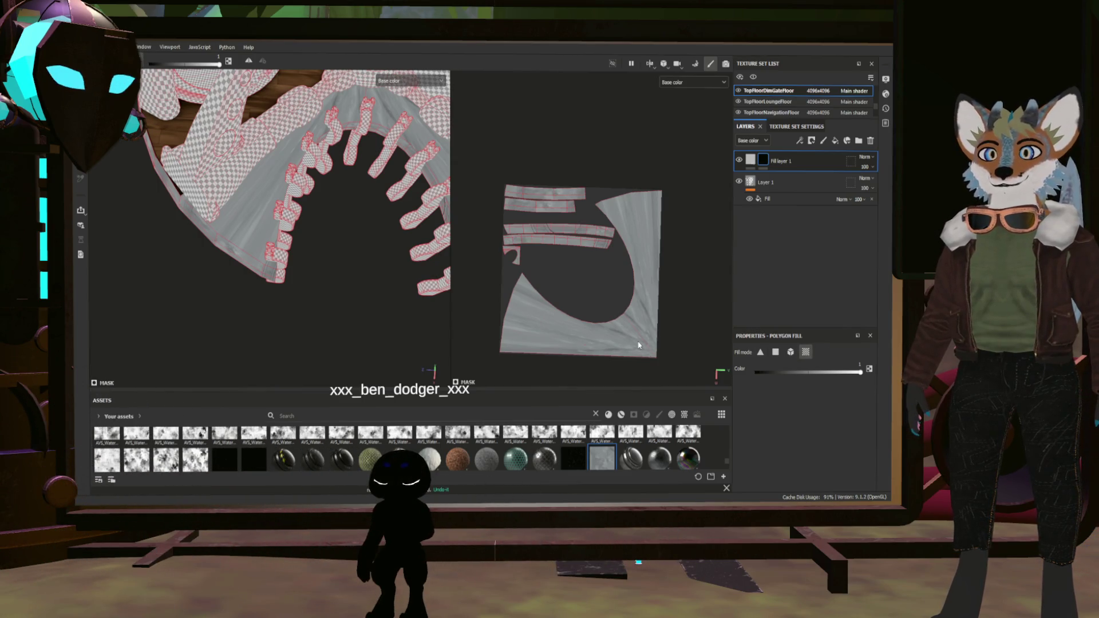
click(629, 332)
alt+drag(387, 301, 245, 308)
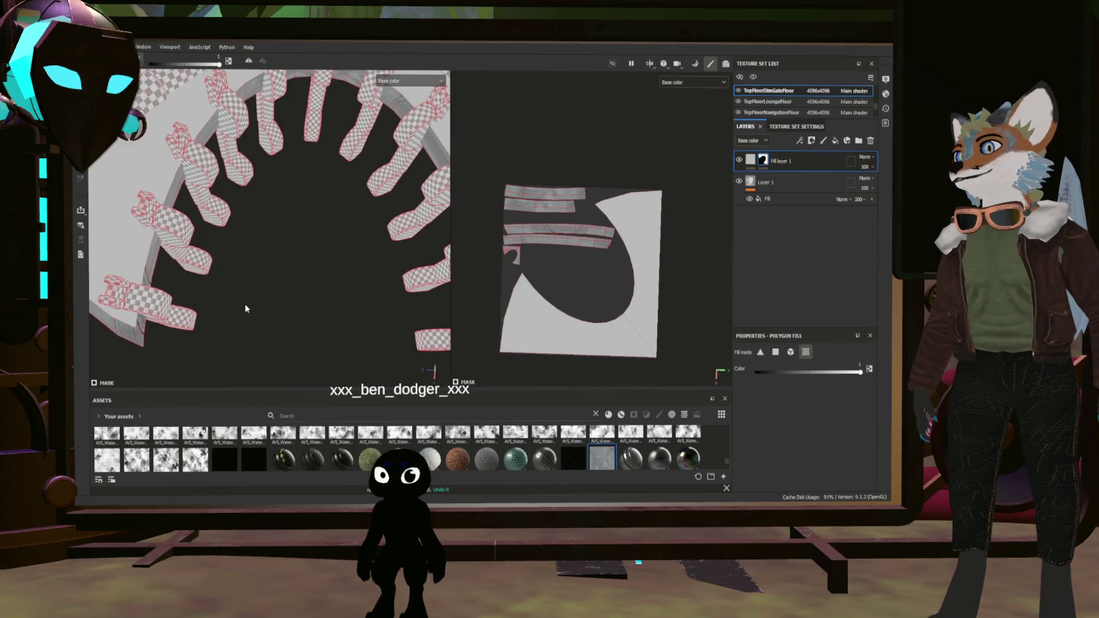
Add a second fill layer, Fill layer 2, above the masked Fill layer 1
click(809, 183)
click(791, 161)
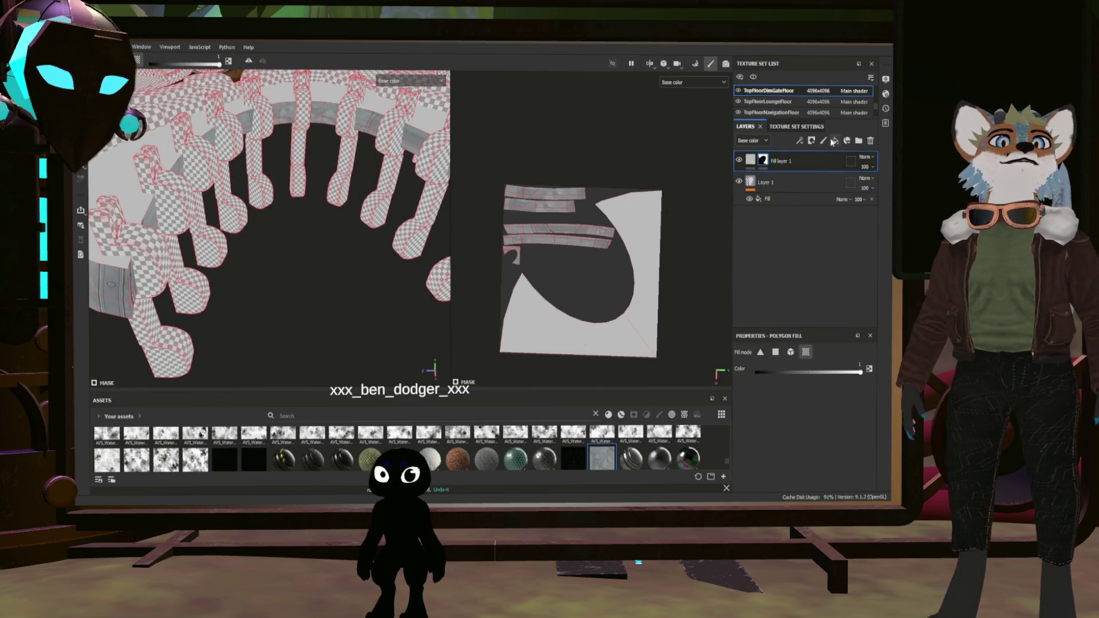
click(834, 142)
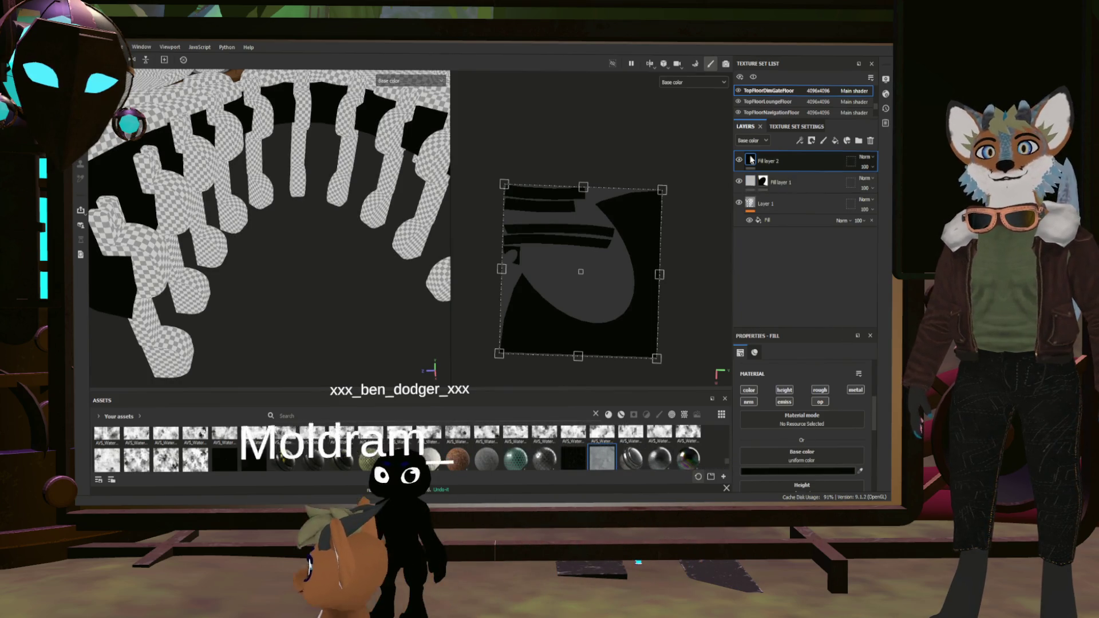
Give Fill layer 2's mask a fill effect with a uniform 0.5 grey, back in paint mode
click(805, 220)
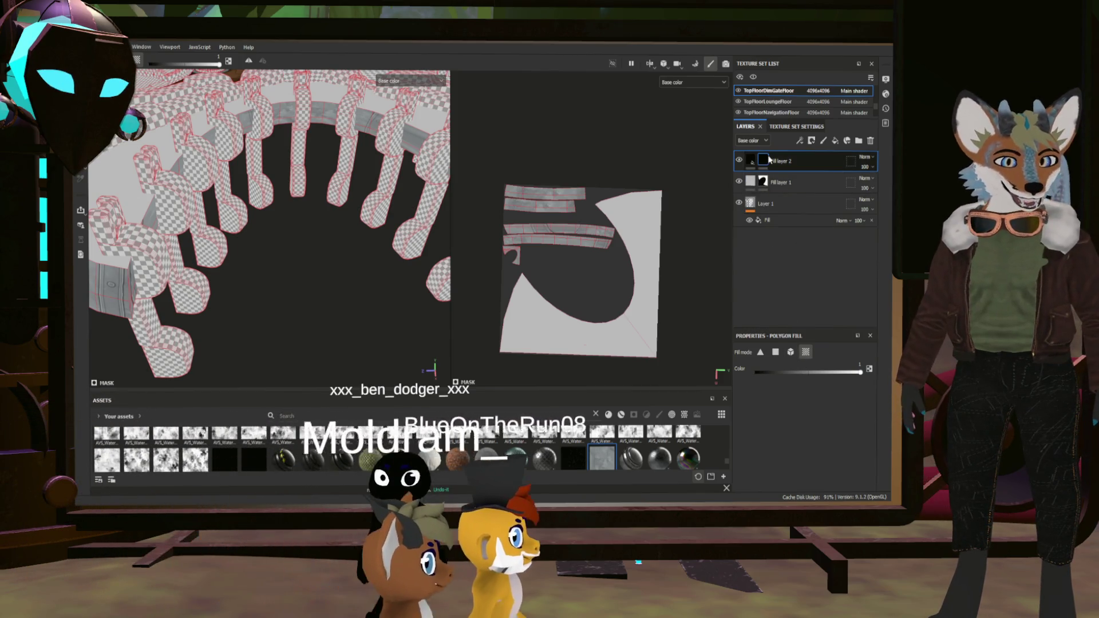
key(1)
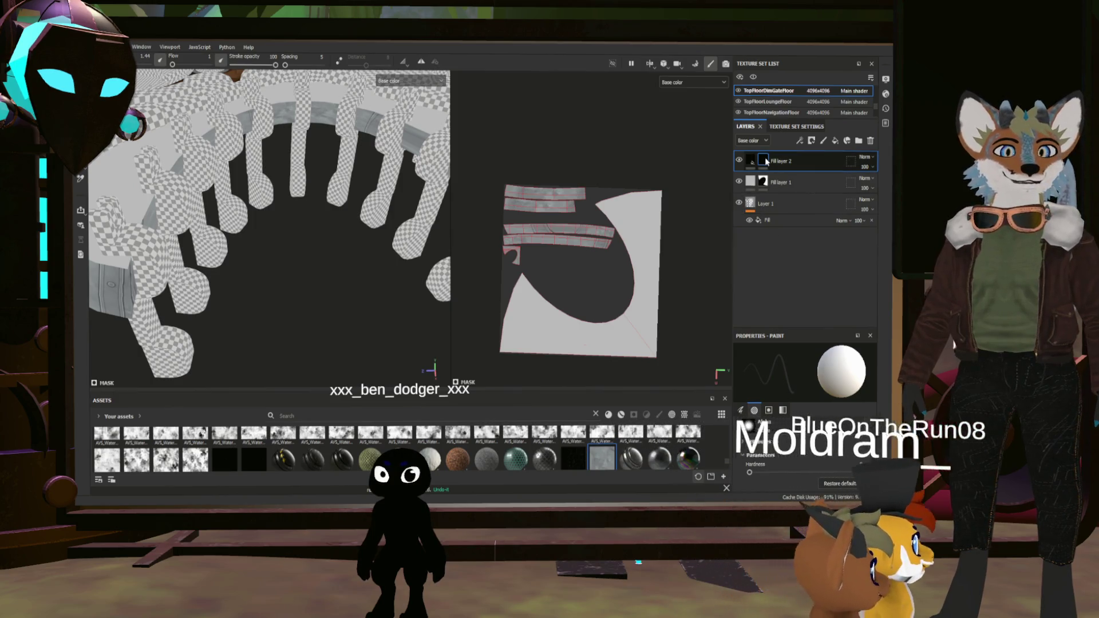
key(ctrl+shift+f)
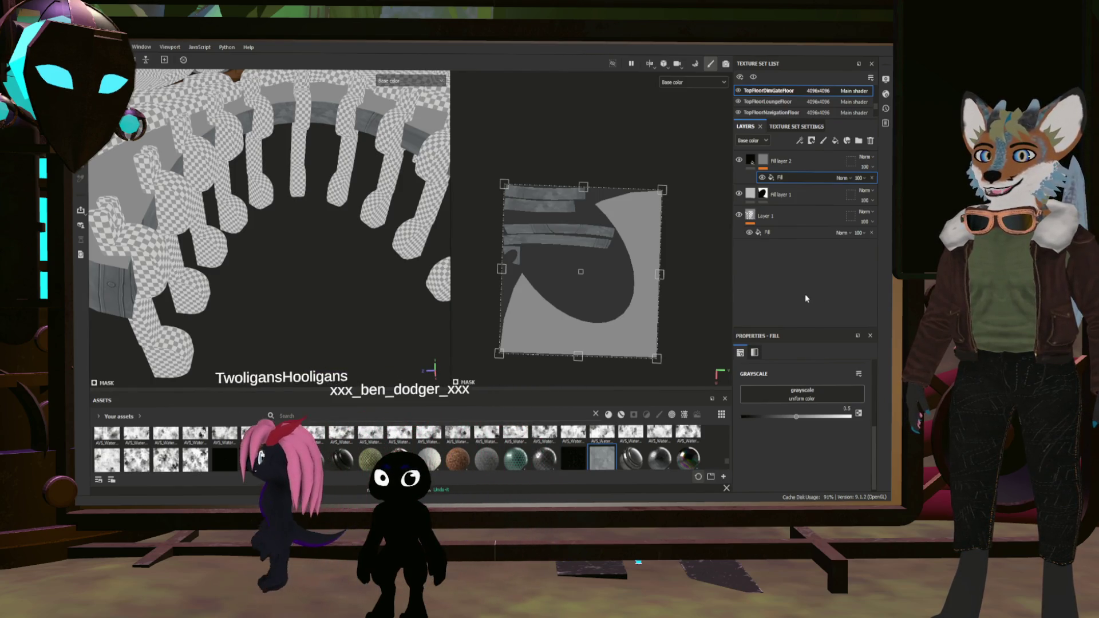
Stack a Levels adjustment above the ambient-occlusion grayscale fill in Fill layer 2's mask
mouse_move(415, 286)
alt+mouse_down()
mouse_move(313, 269)
mouse_move(421, 286)
alt+mouse_up()
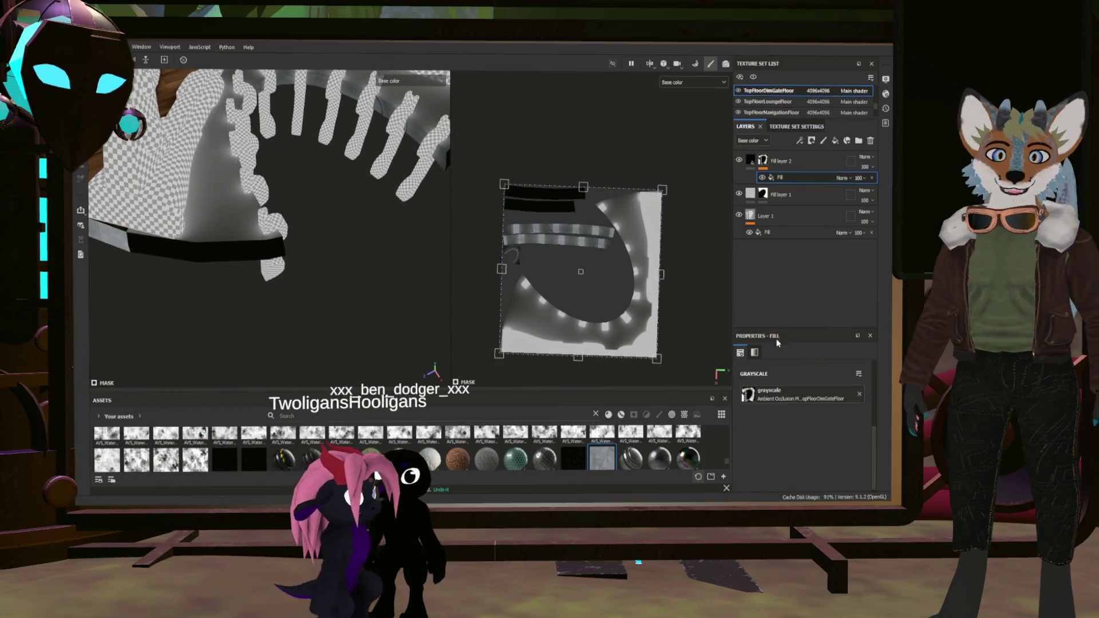
click(749, 163)
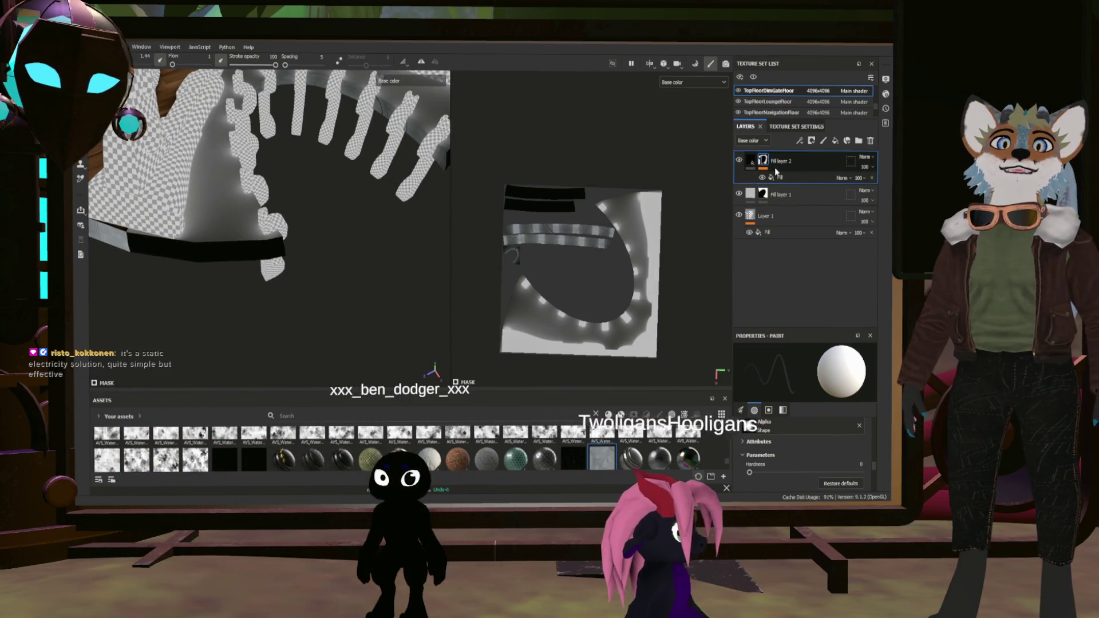
click(812, 140)
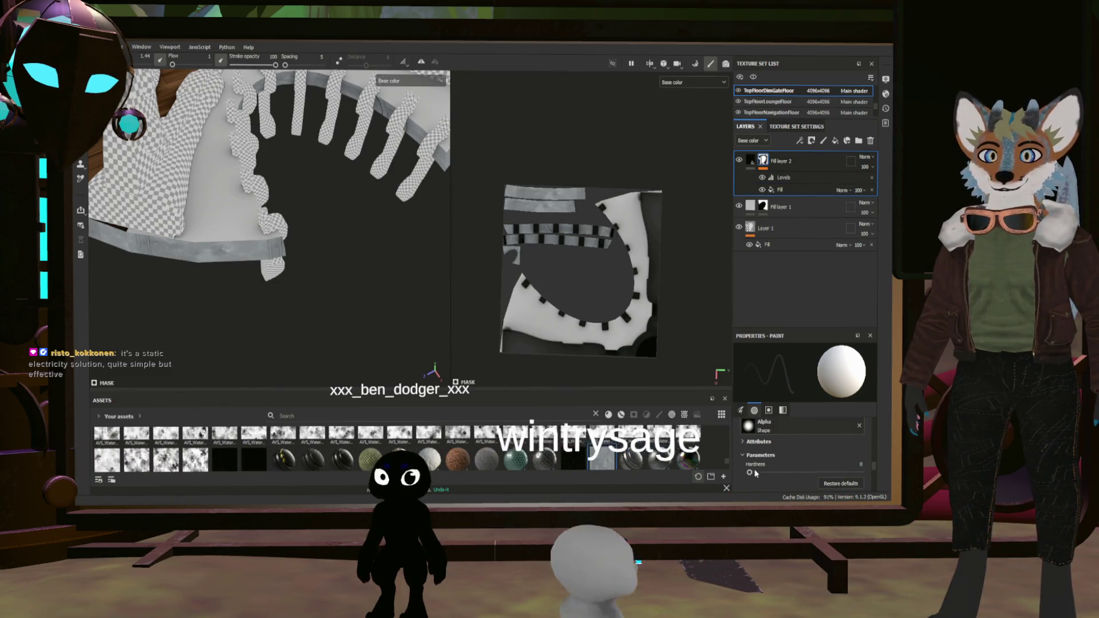
click(794, 190)
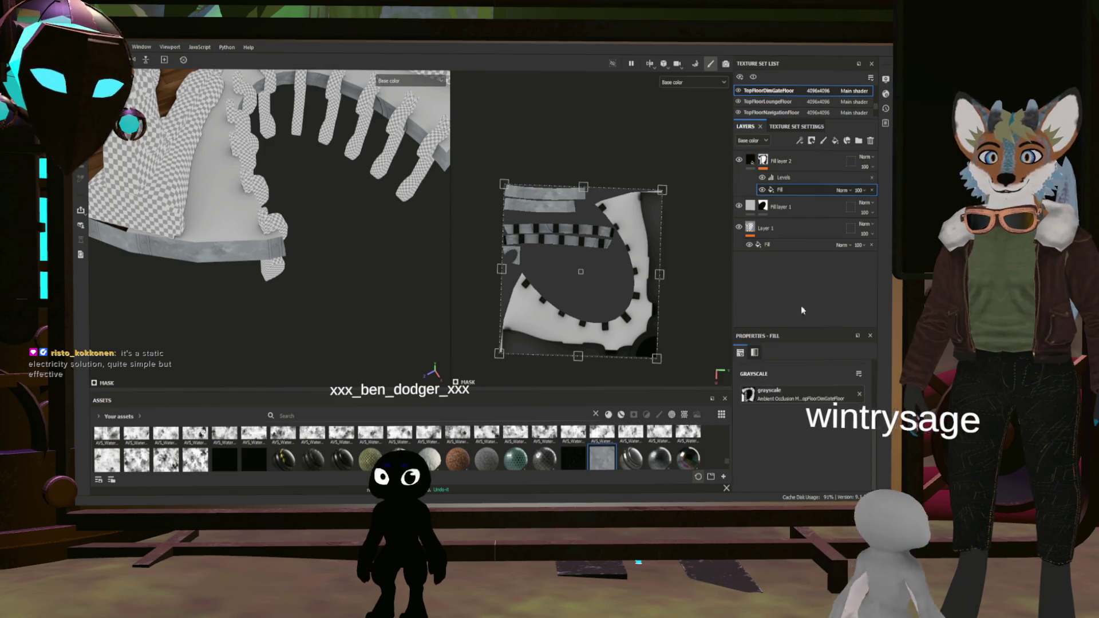
scroll(794, 379, up, 2)
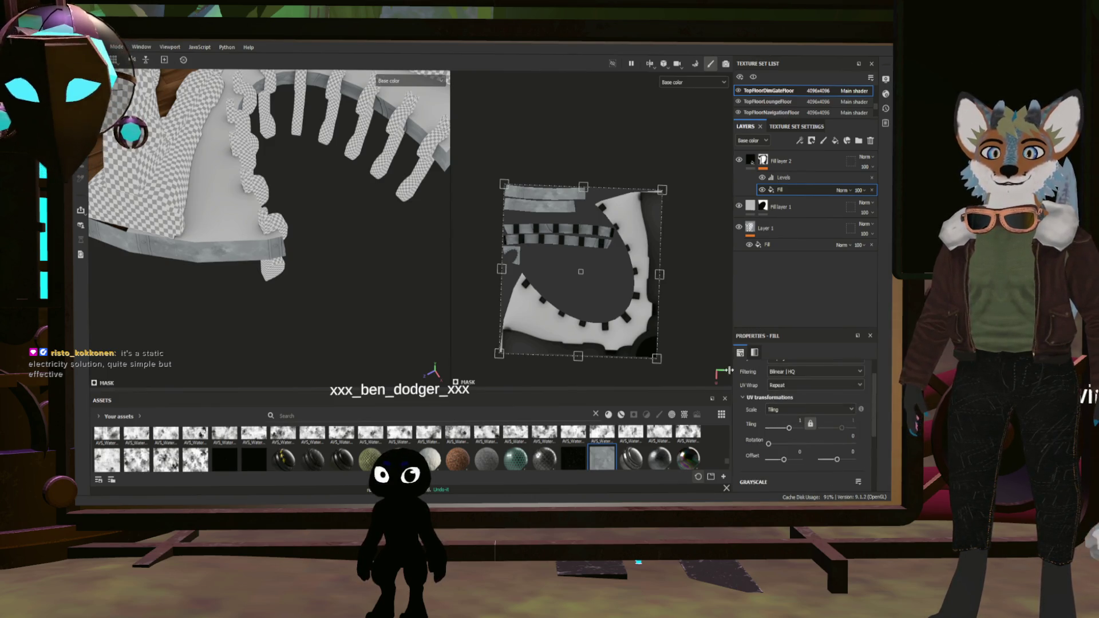
Orbit the floor model to inspect the masked result from lower and oblique angles
alt+drag(204, 161, 301, 197)
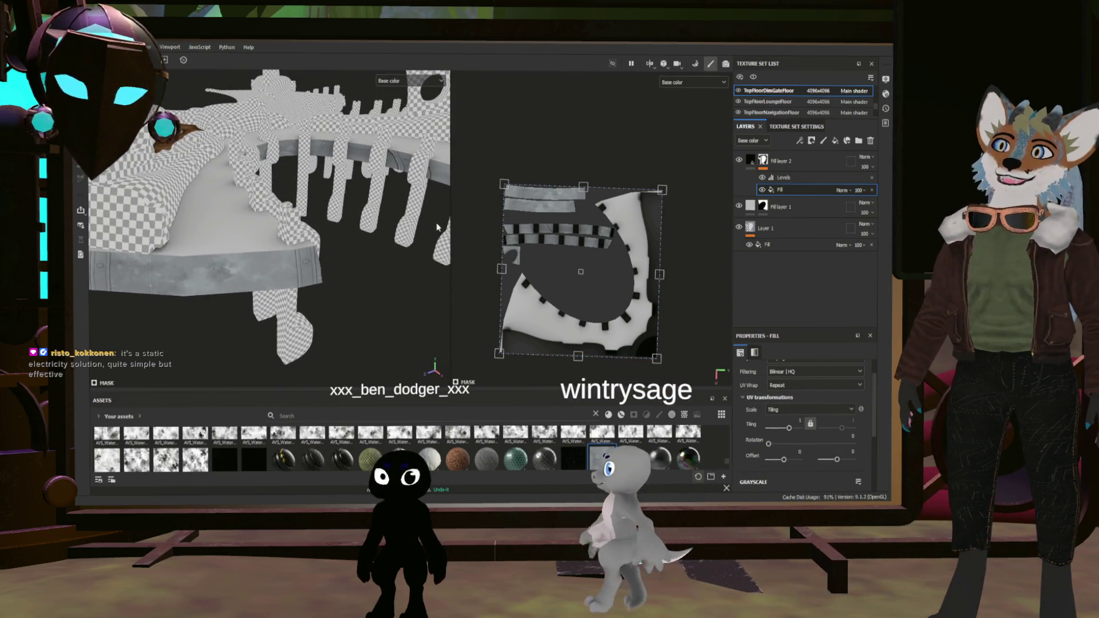
alt+drag(393, 201, 310, 215)
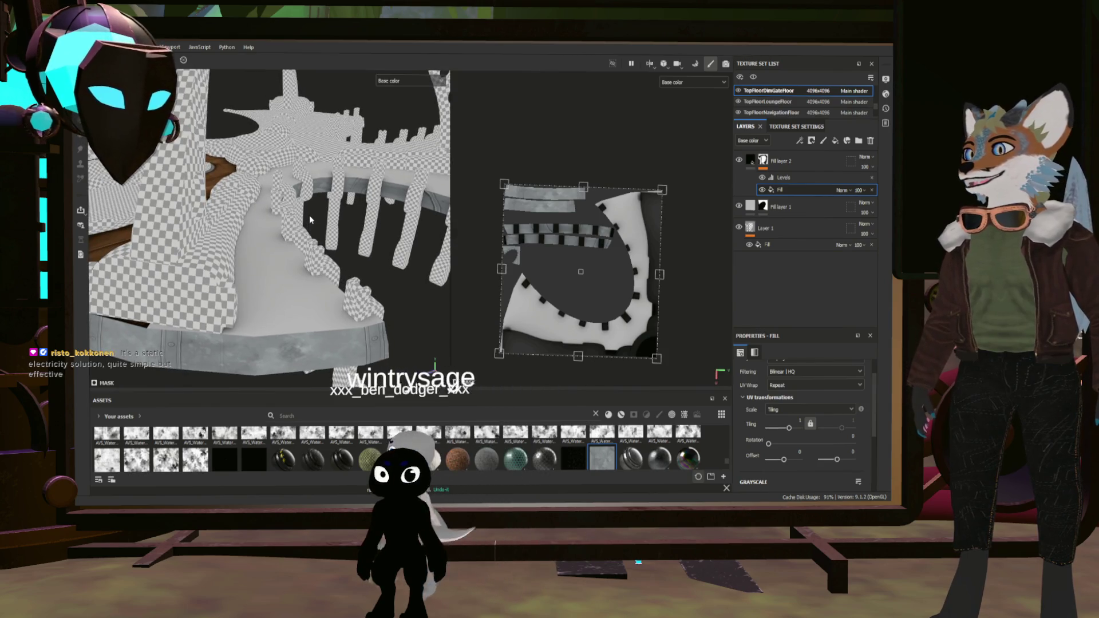
mouse_move(310, 215)
alt+mouse_down()
mouse_move(297, 236)
mouse_move(326, 215)
mouse_move(237, 272)
mouse_move(323, 253)
mouse_move(244, 285)
alt+mouse_up()
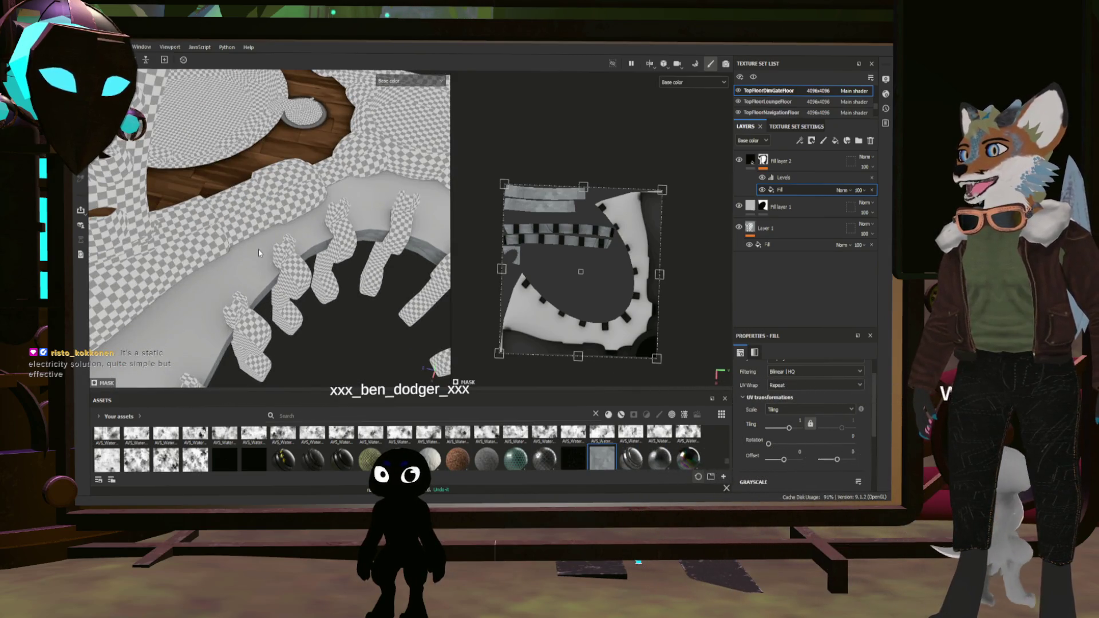
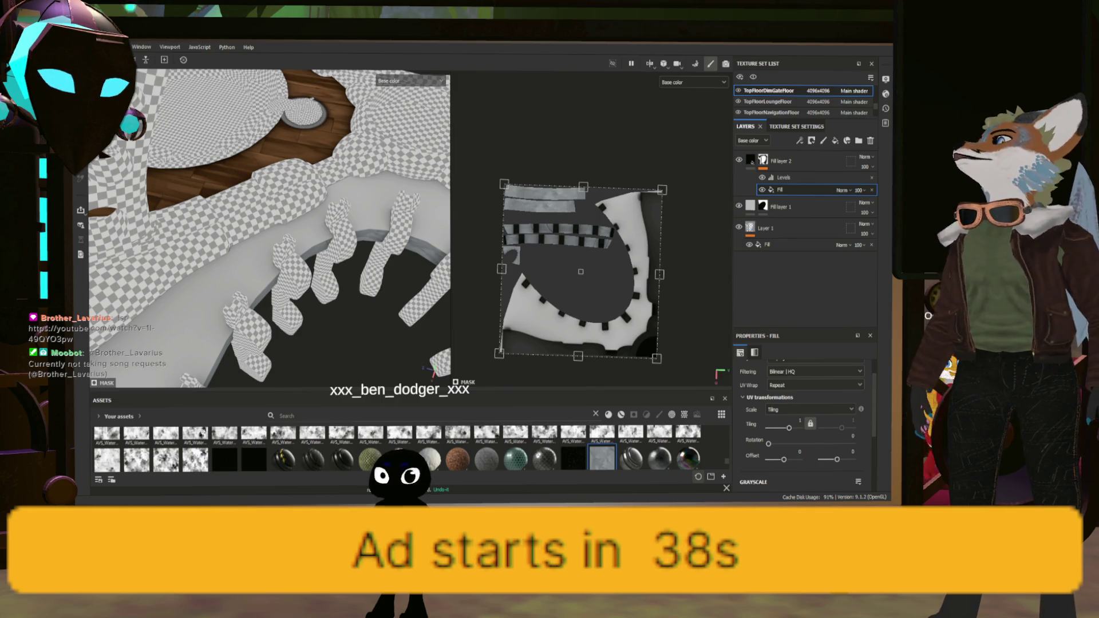
Lower the Global Balance of Fill layer 2's Ambient Occlusion fill to about 0.31
mouse_move(257, 291)
alt+mouse_down()
mouse_move(222, 317)
mouse_move(291, 287)
alt+mouse_up()
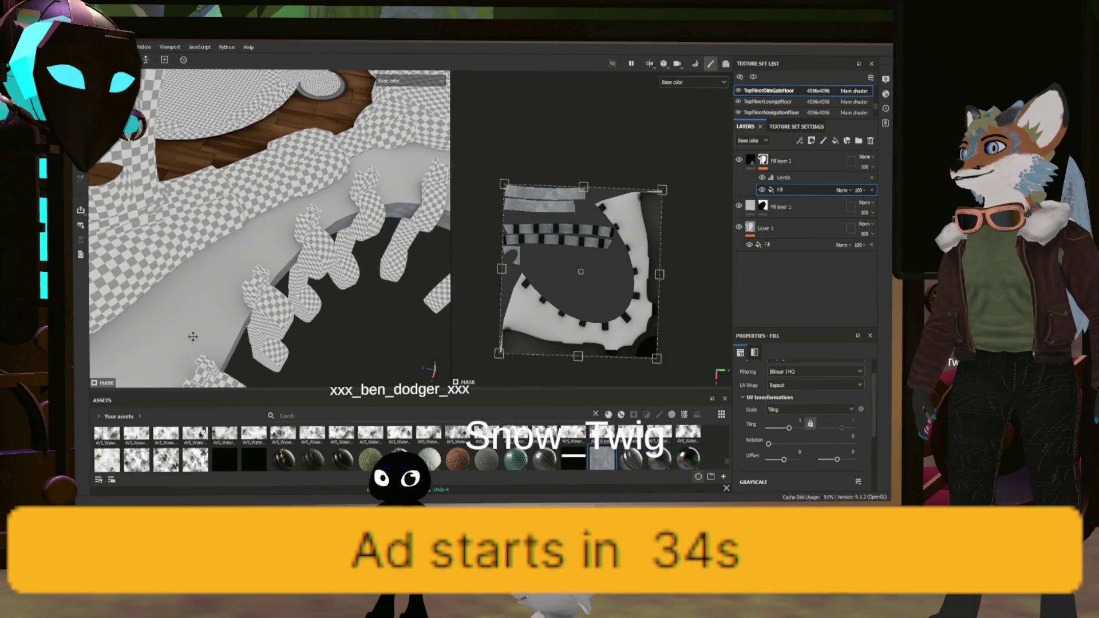
click(752, 209)
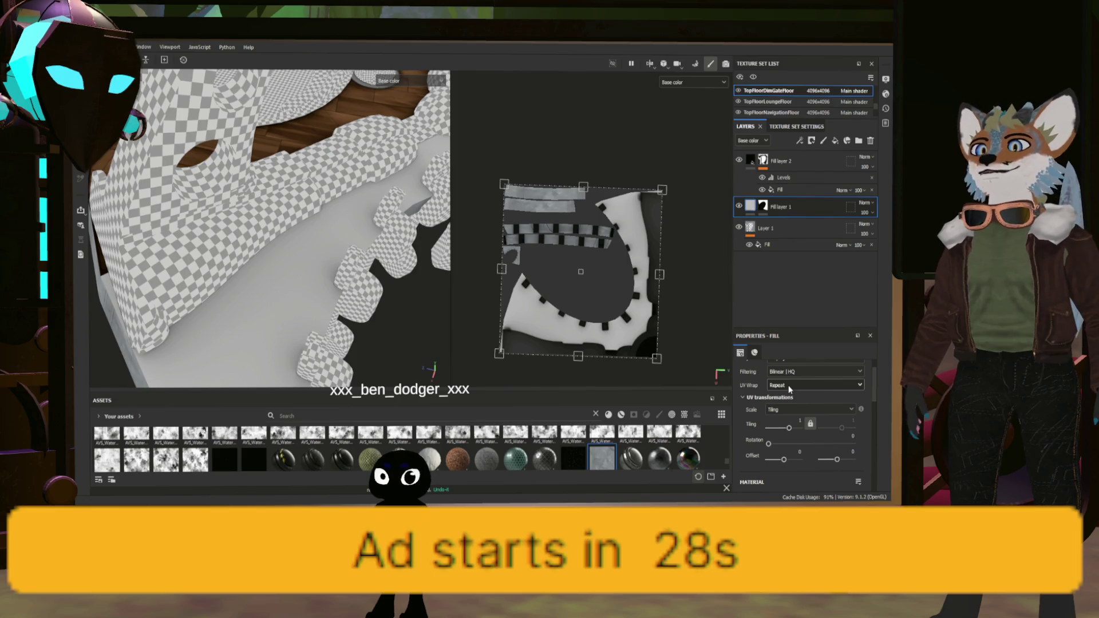
click(780, 190)
scroll(835, 413, down, 2)
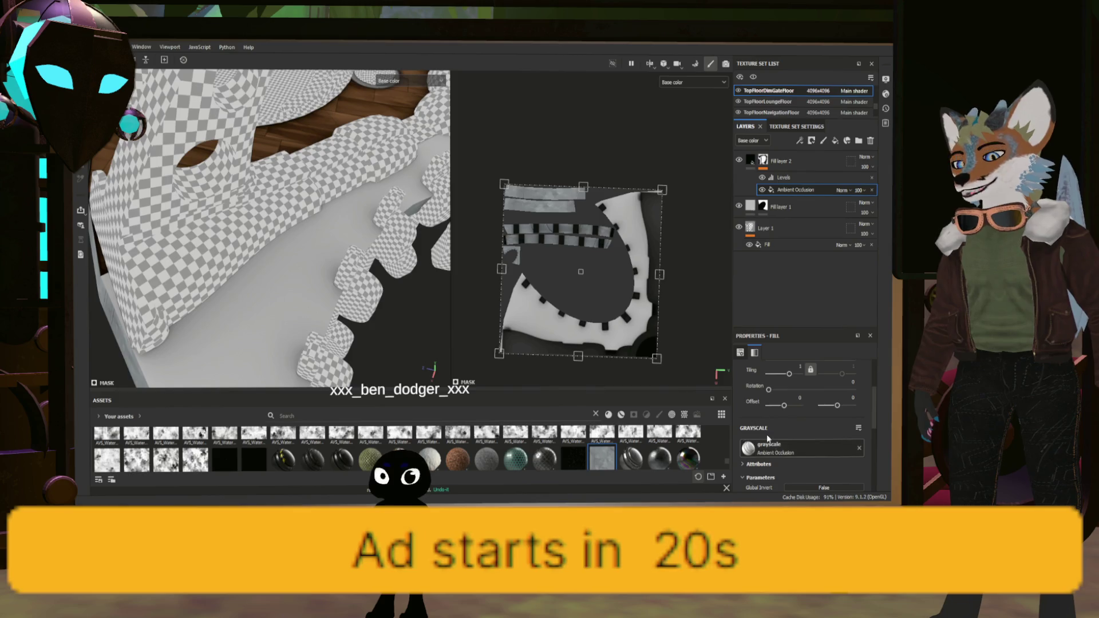
scroll(792, 446, down, 1)
scroll(792, 445, down, 1)
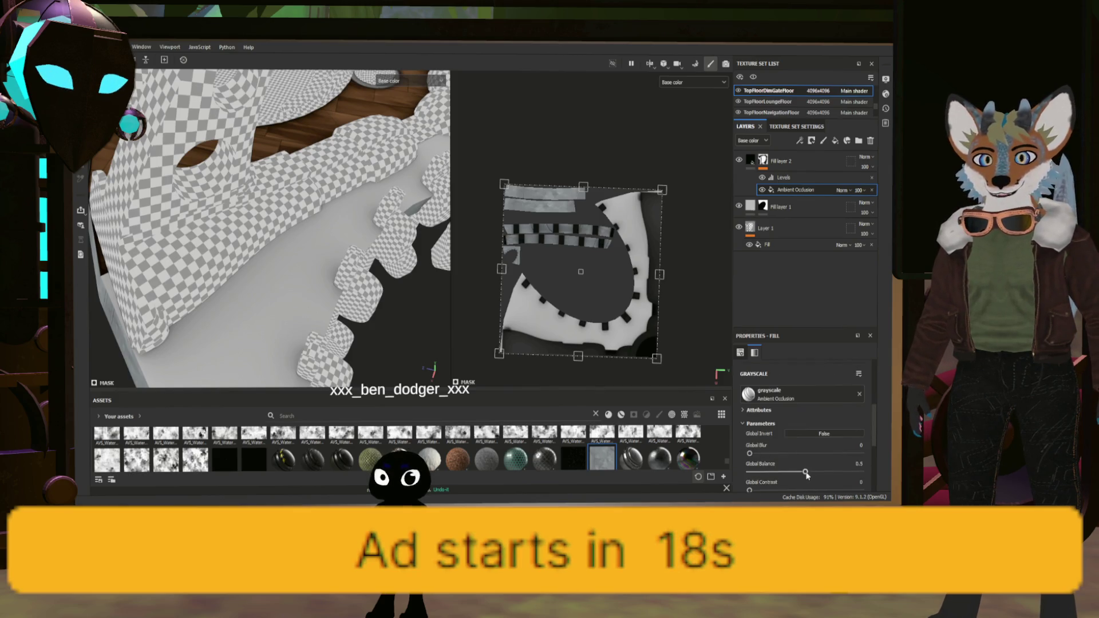
drag(811, 474, 792, 473)
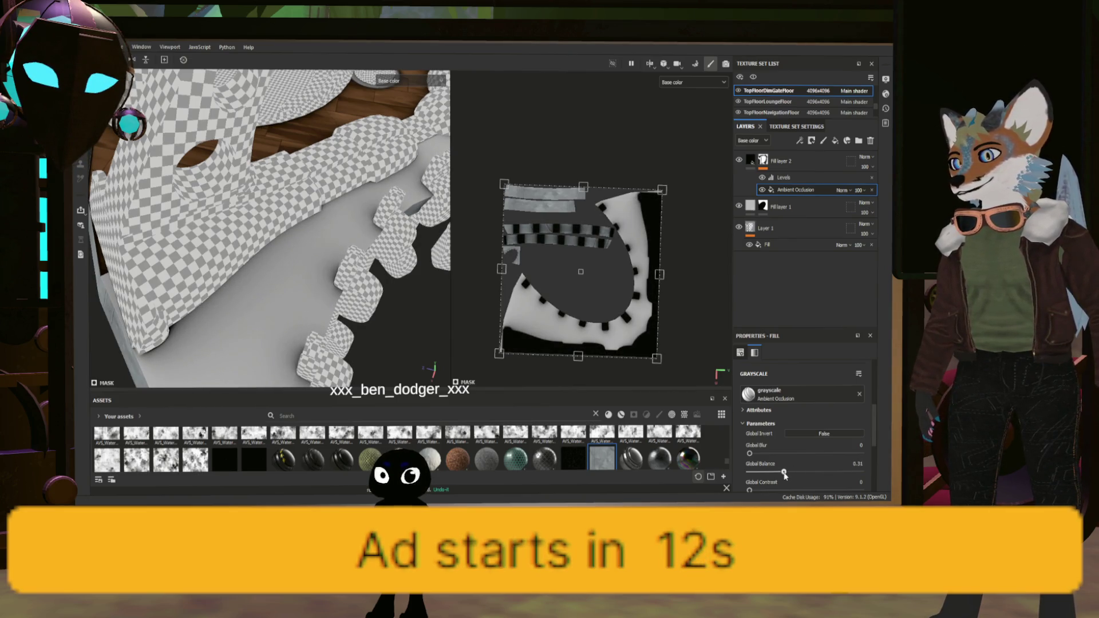
scroll(580, 271, down, 2)
scroll(372, 337, down, 3)
mouse_move(373, 338)
alt+mouse_down()
mouse_move(402, 298)
mouse_move(397, 352)
alt+mouse_up()
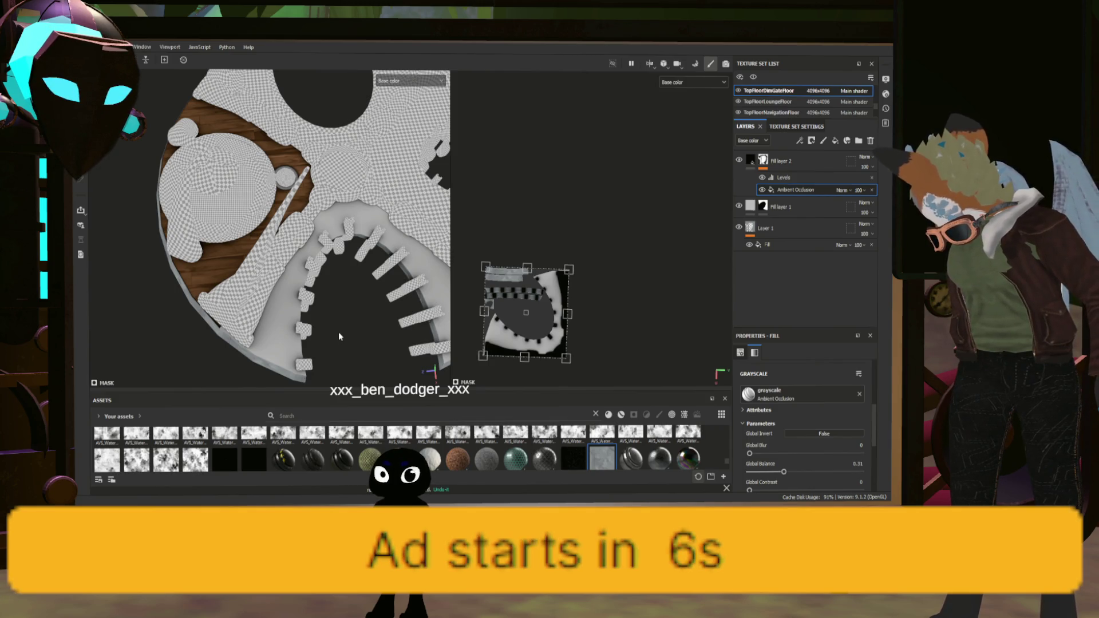
scroll(337, 333, up, 5)
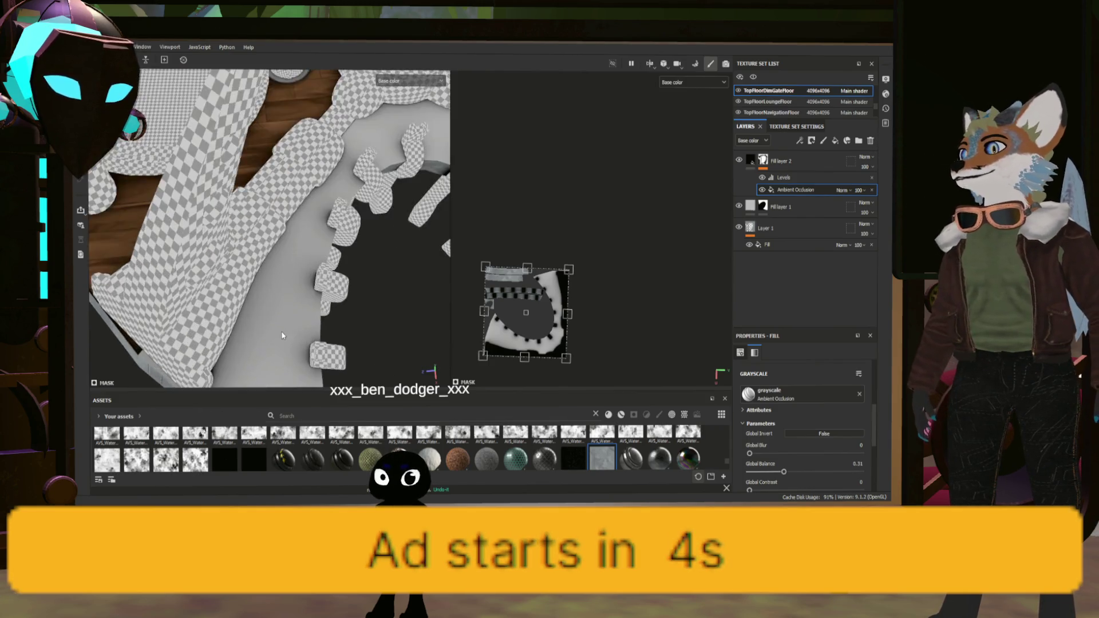
click(820, 211)
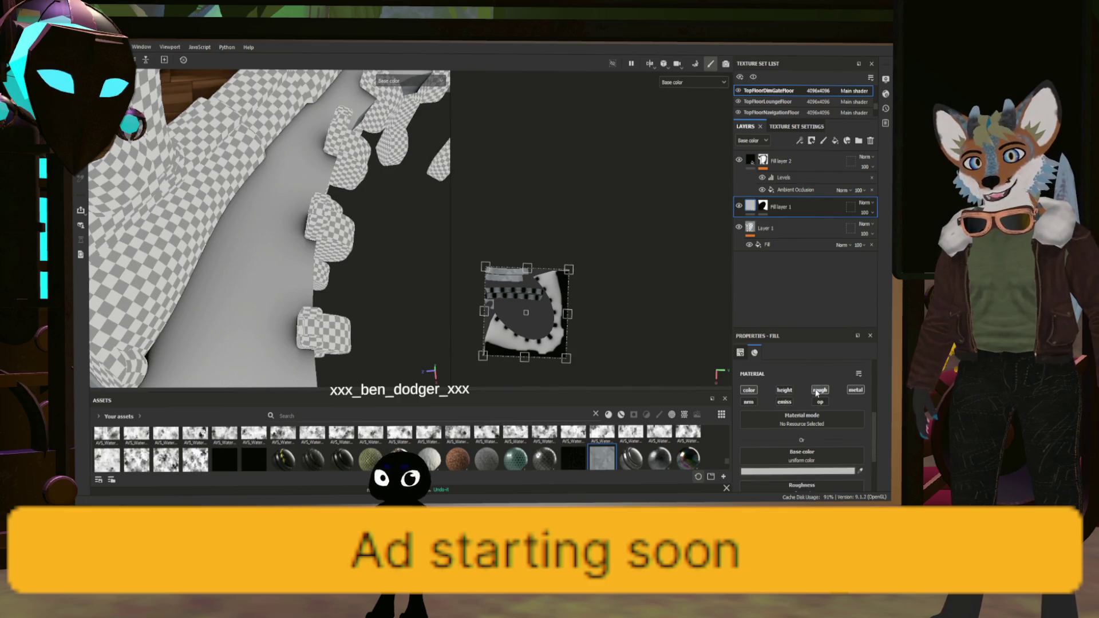
Switch off the height and metal channels on Fill layer 2
click(752, 165)
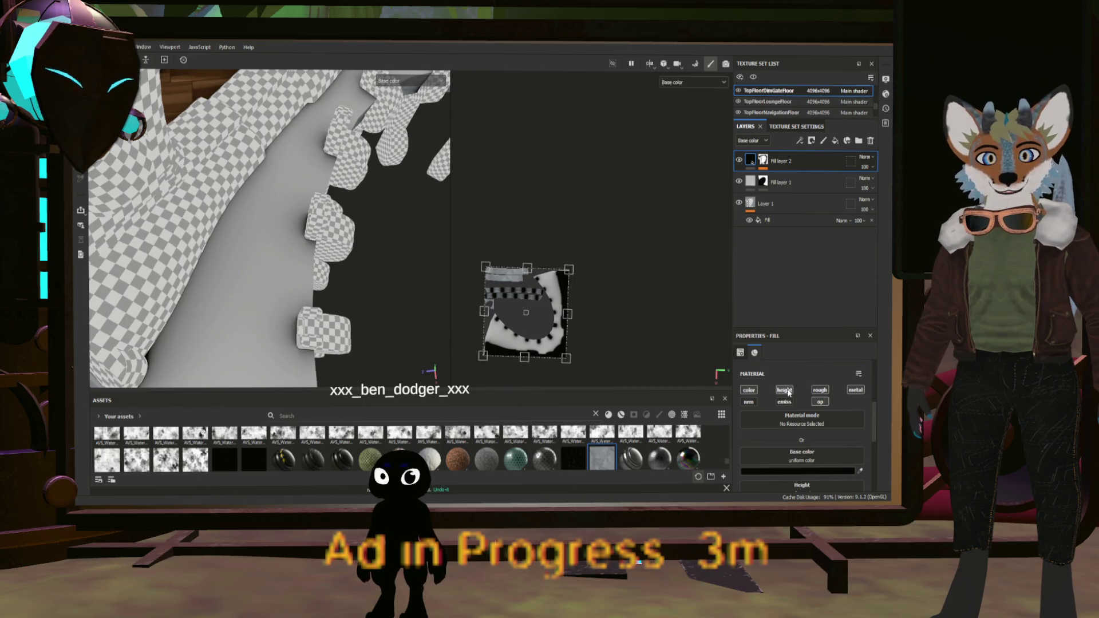
click(784, 391)
click(856, 390)
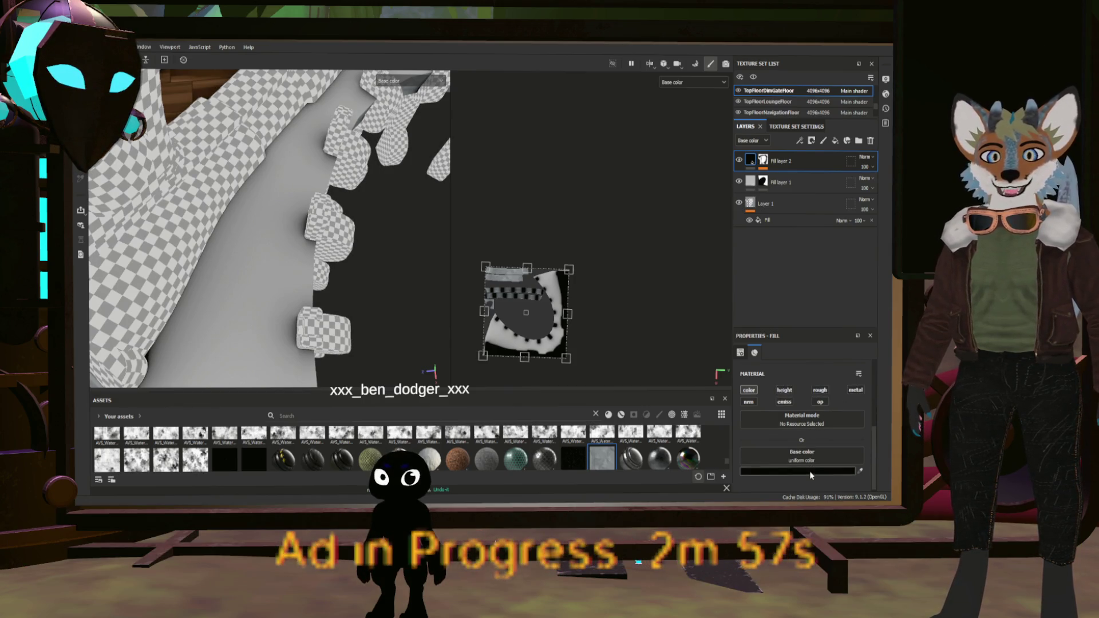
click(752, 183)
click(863, 162)
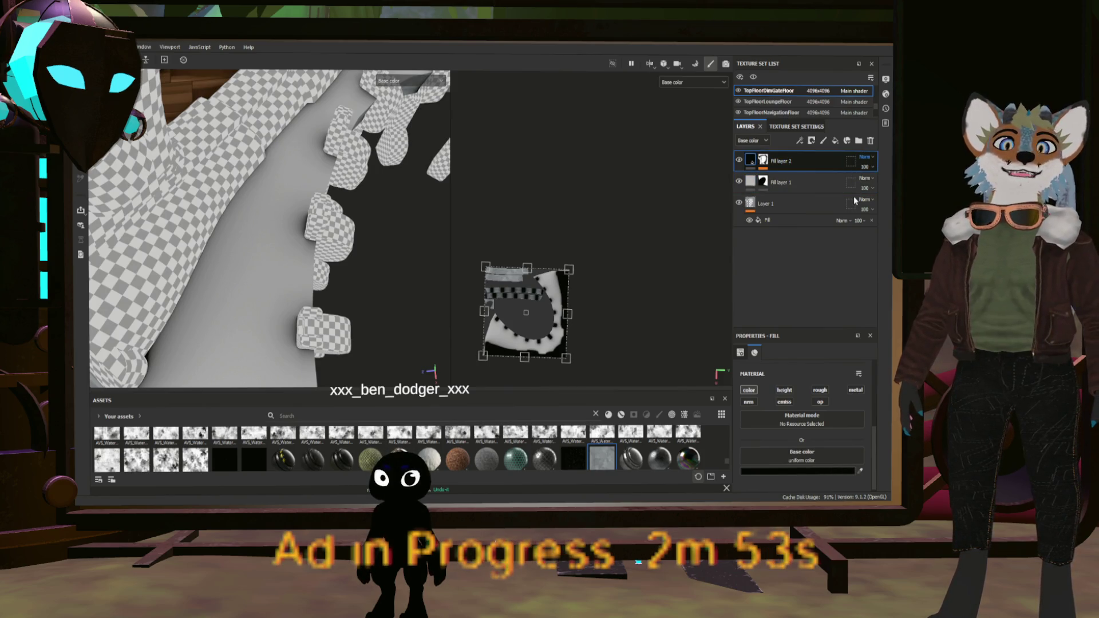
Set Fill layer 2's blend mode to Multiply and add a new fill layer above Fill layer 1
click(863, 158)
click(859, 215)
click(782, 183)
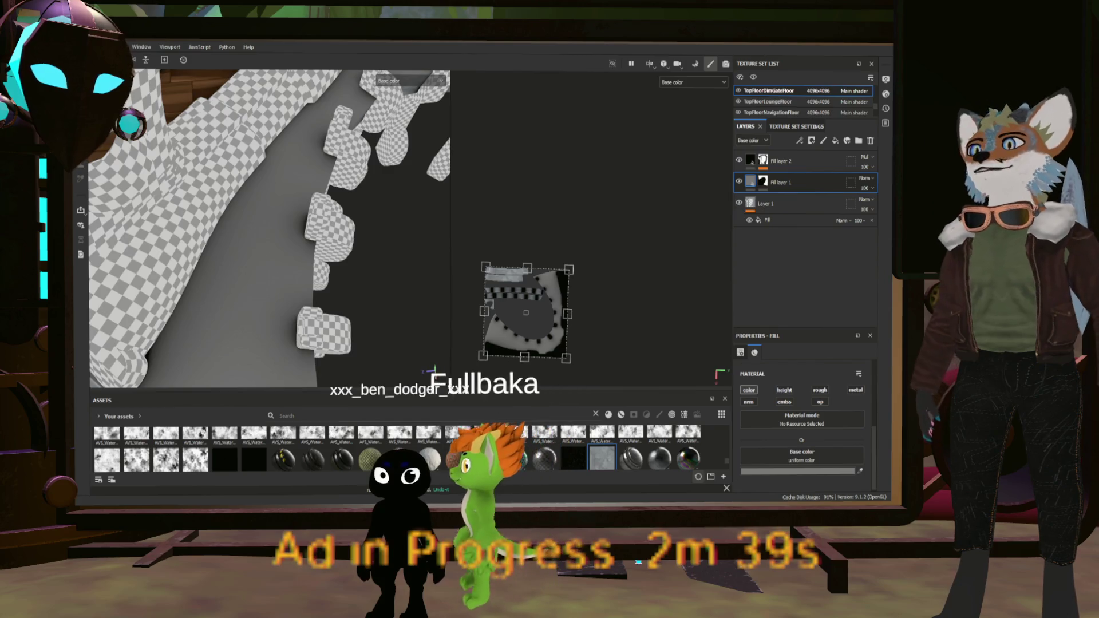
scroll(309, 309, down, 5)
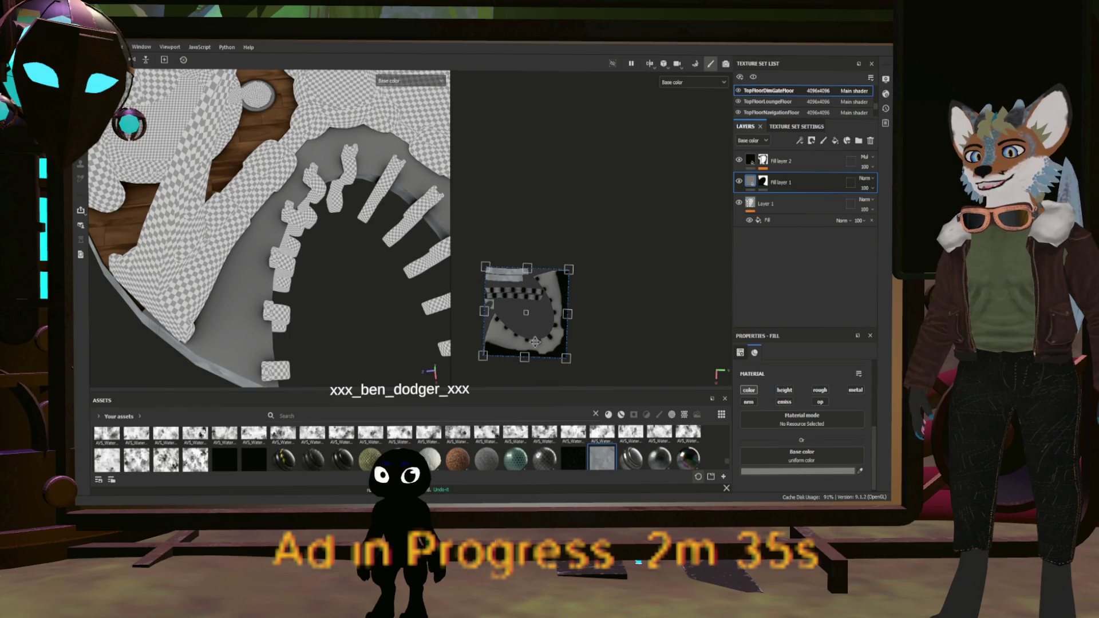
scroll(570, 347, up, 4)
alt+drag(569, 346, 663, 331)
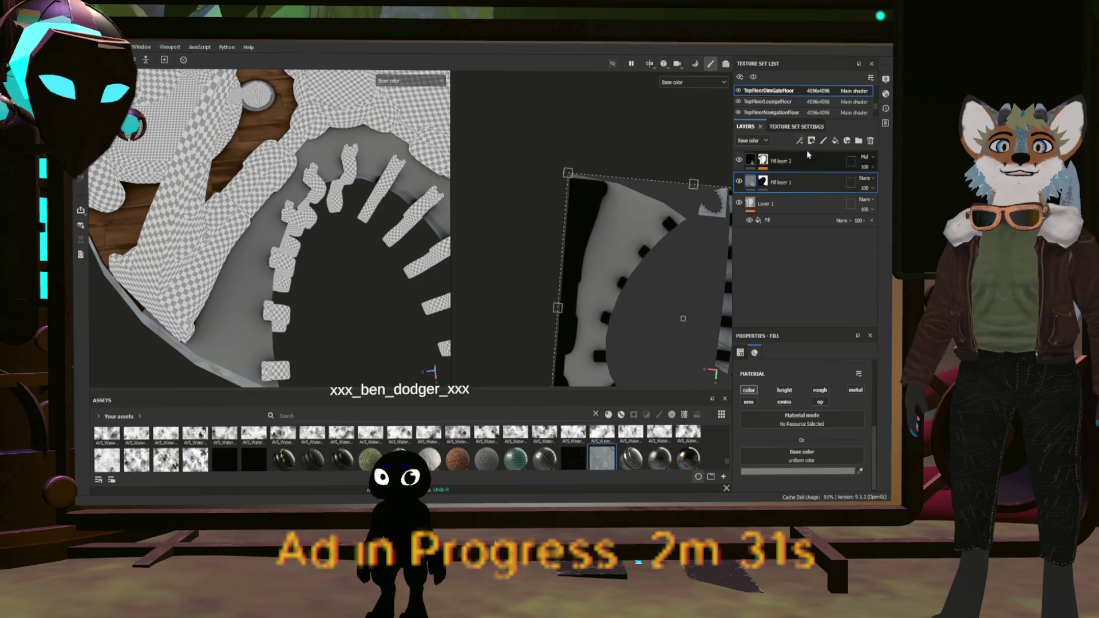
click(835, 140)
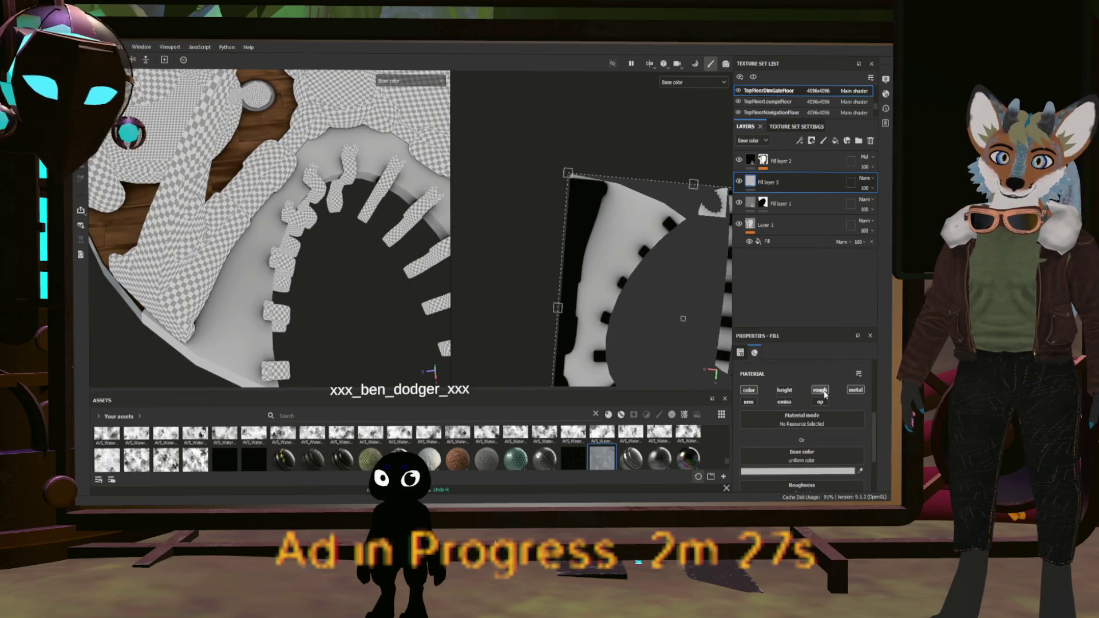
Give Fill layer 3 a black mask ready to paint into
click(858, 392)
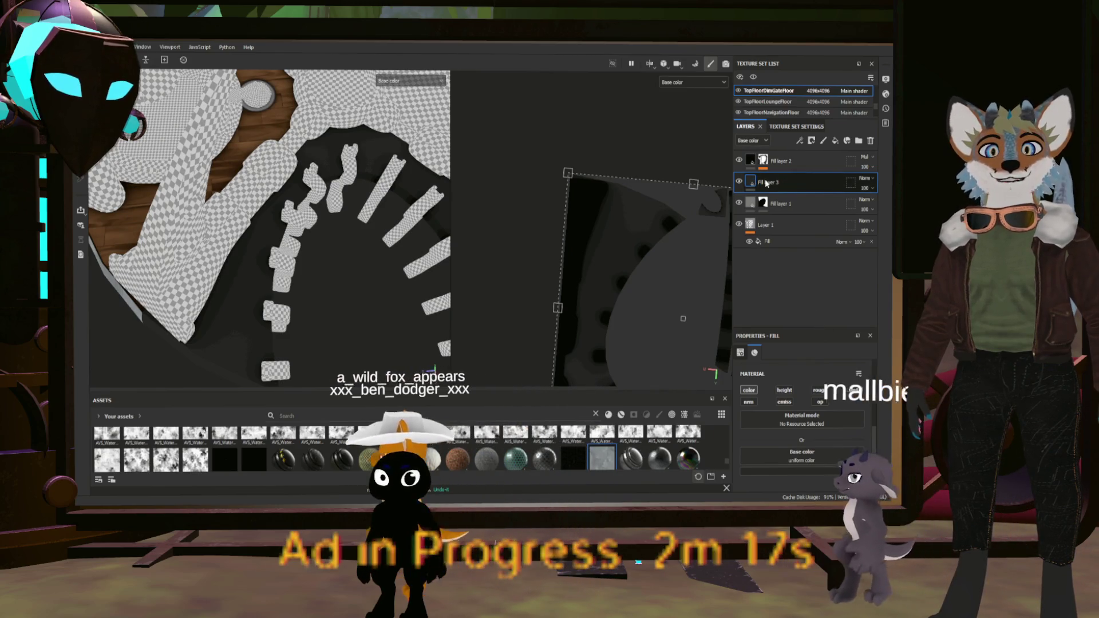
click(811, 140)
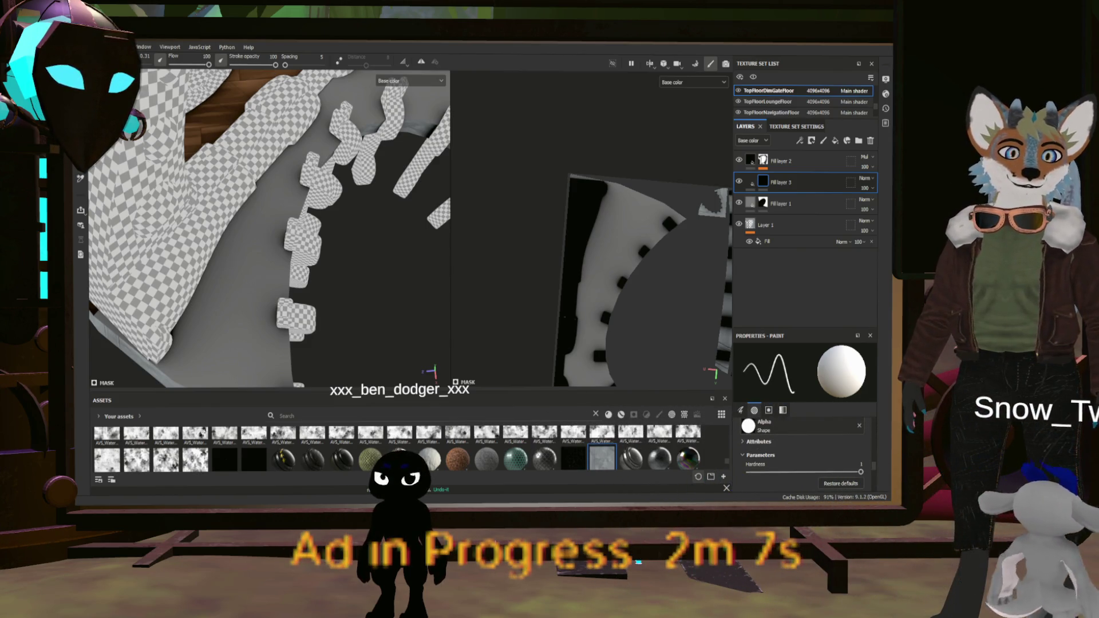
scroll(270, 229, up, 2)
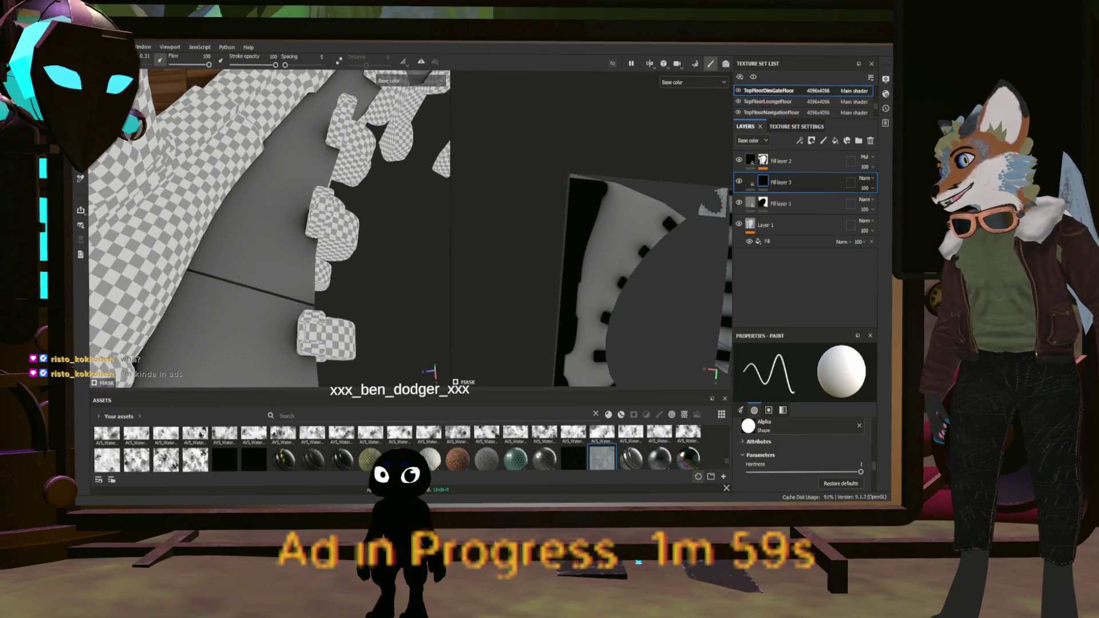
shift+click(262, 200)
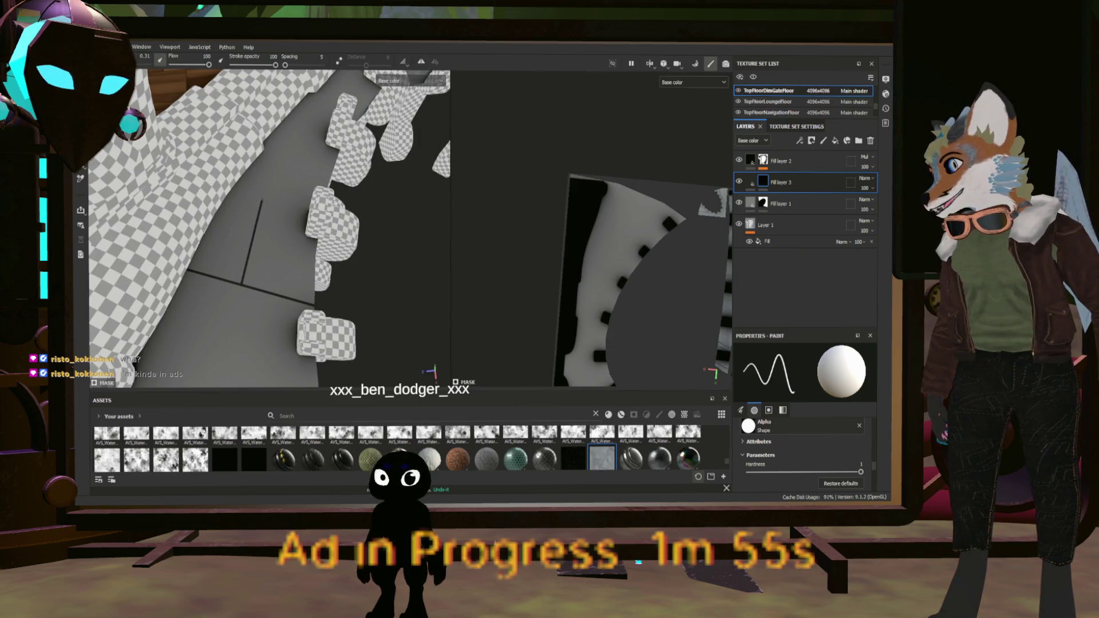
key(ctrl+shift)
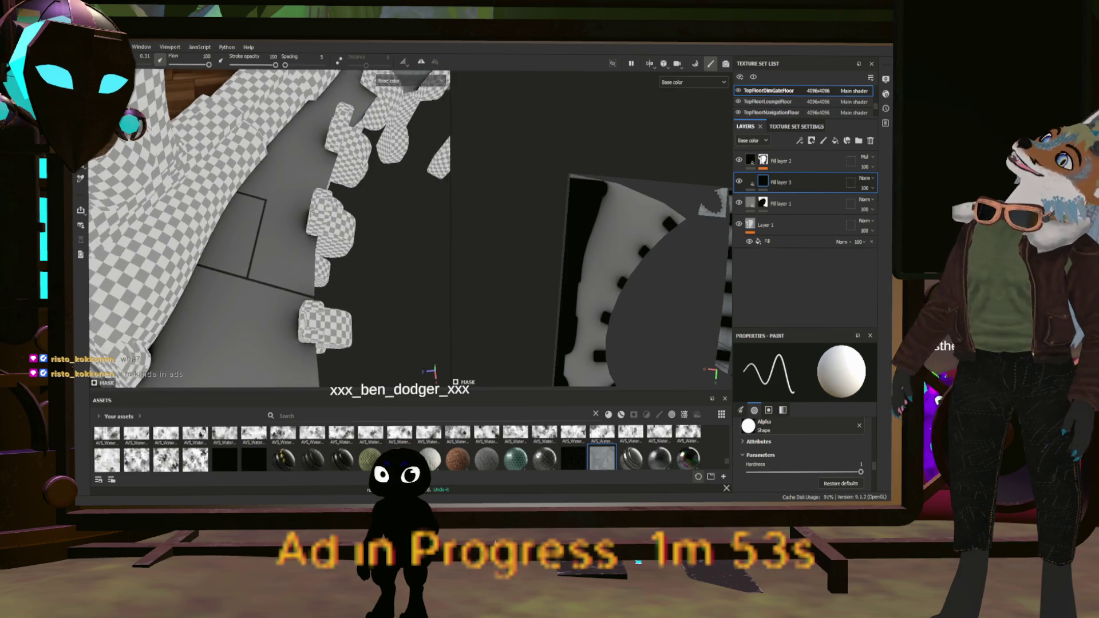
alt+drag(258, 223, 284, 215)
scroll(644, 284, down, 3)
scroll(639, 322, up, 2)
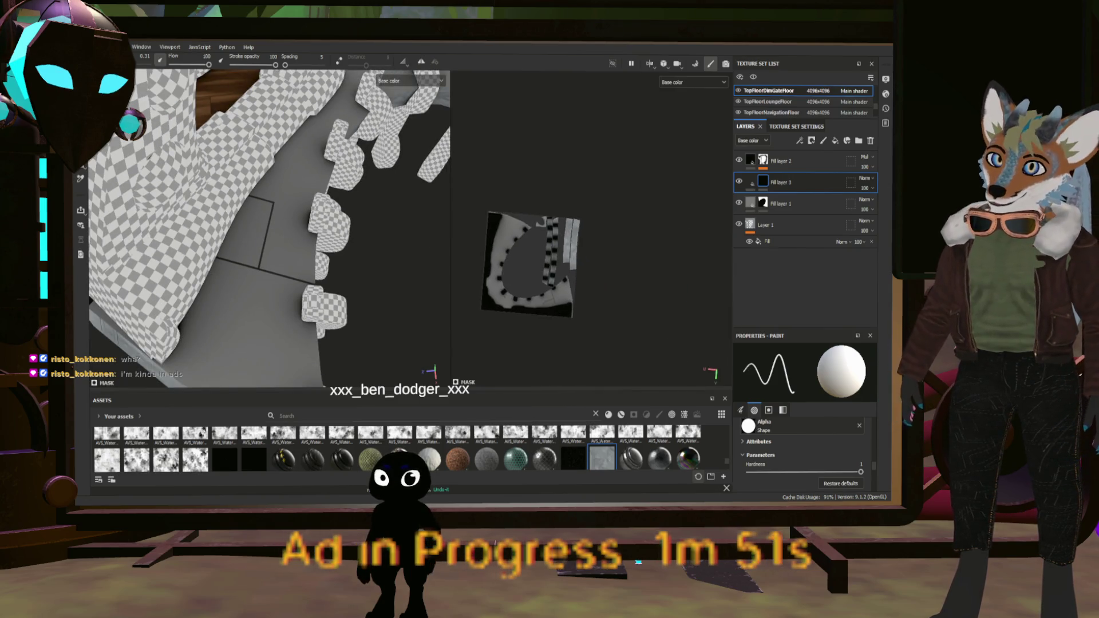
scroll(593, 258, up, 2)
scroll(593, 227, up, 2)
scroll(592, 227, up, 2)
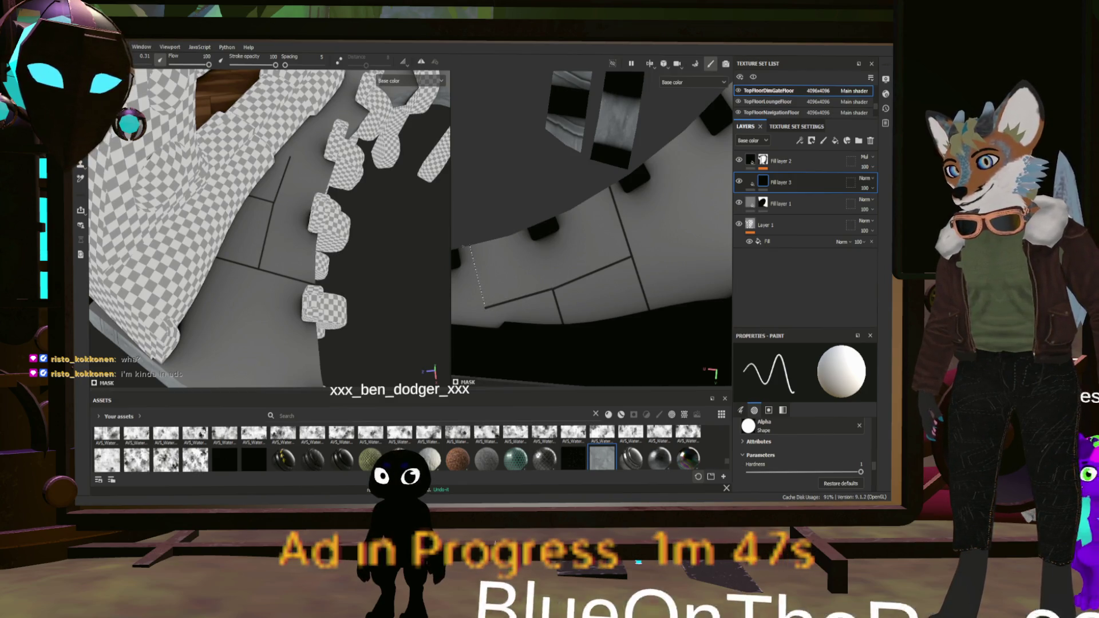
mouse_move(593, 227)
alt+mouse_down()
mouse_move(618, 257)
mouse_move(601, 241)
mouse_move(610, 232)
alt+mouse_up()
scroll(593, 228, up, 2)
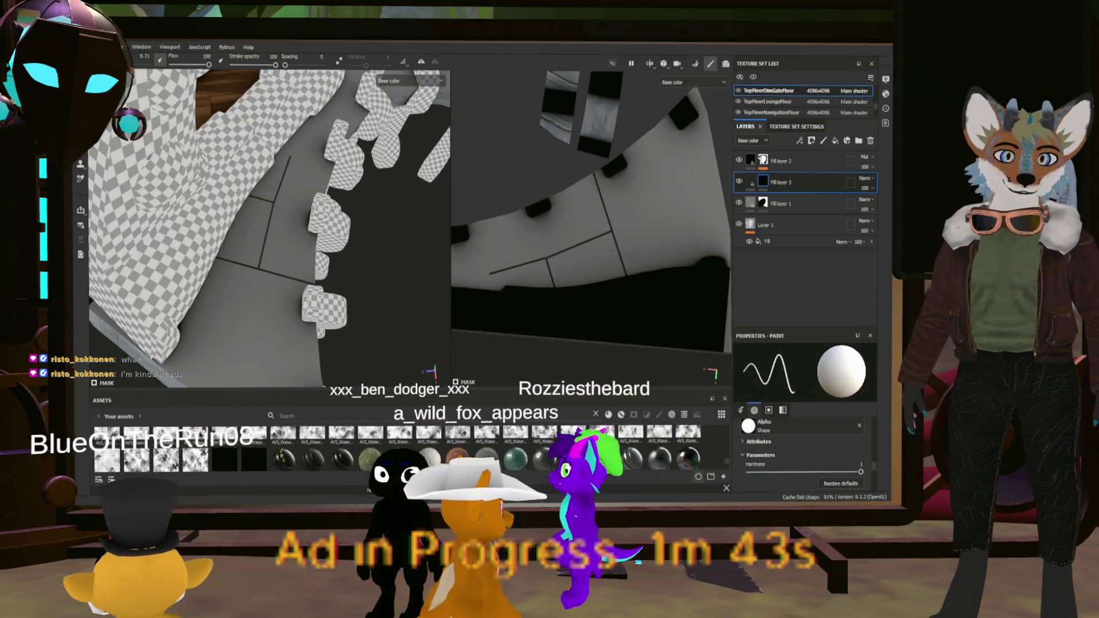
scroll(593, 216, down, 1)
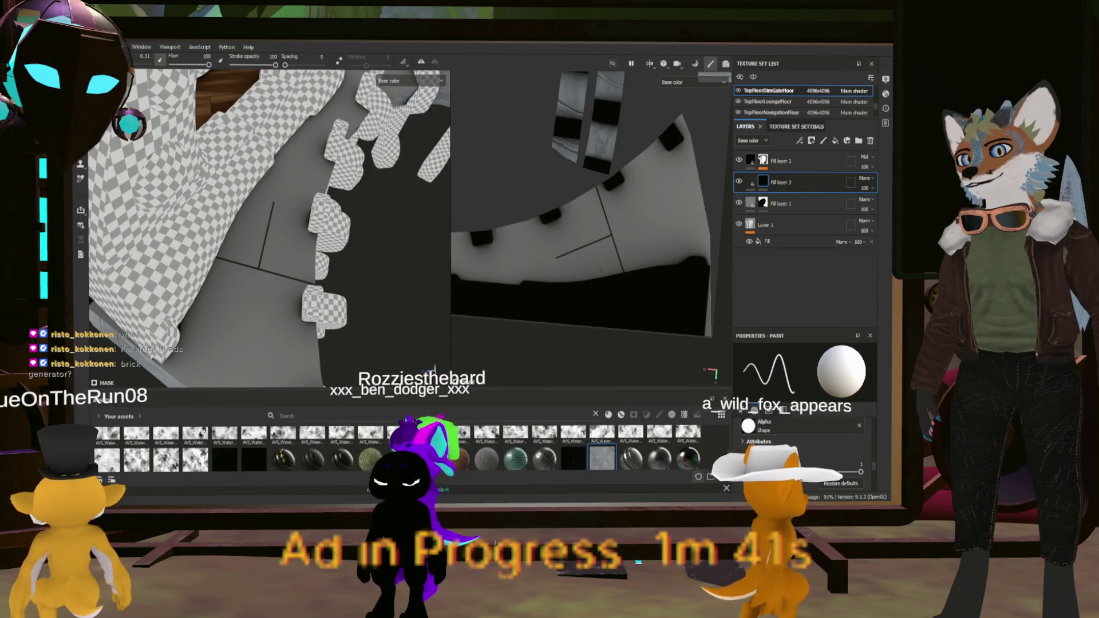
alt+drag(593, 228, 609, 249)
scroll(593, 228, up, 2)
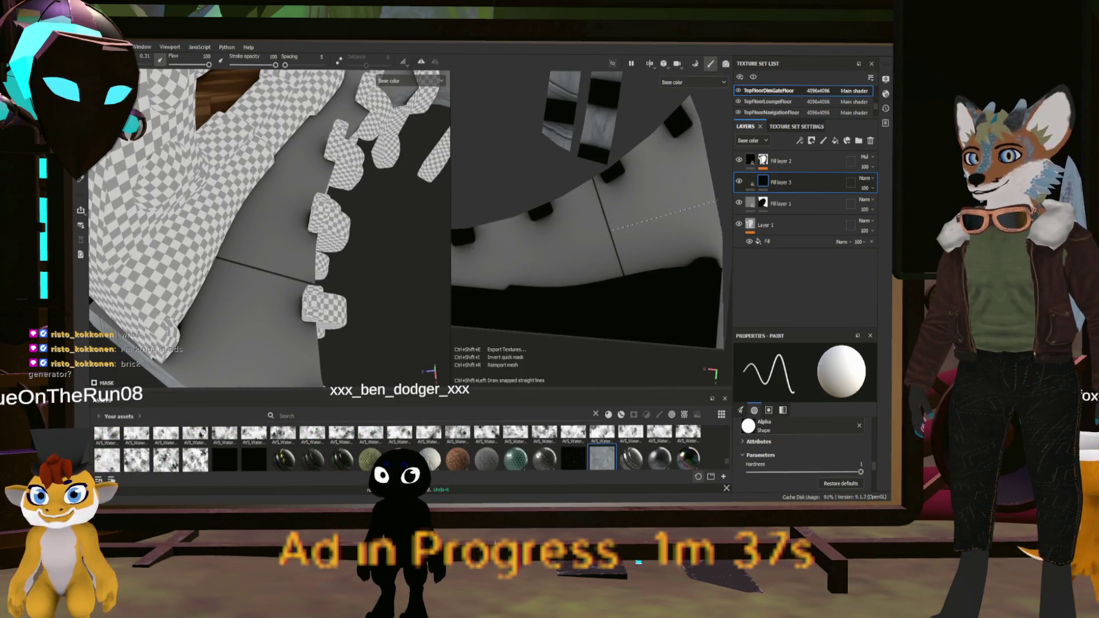
scroll(584, 192, down, 3)
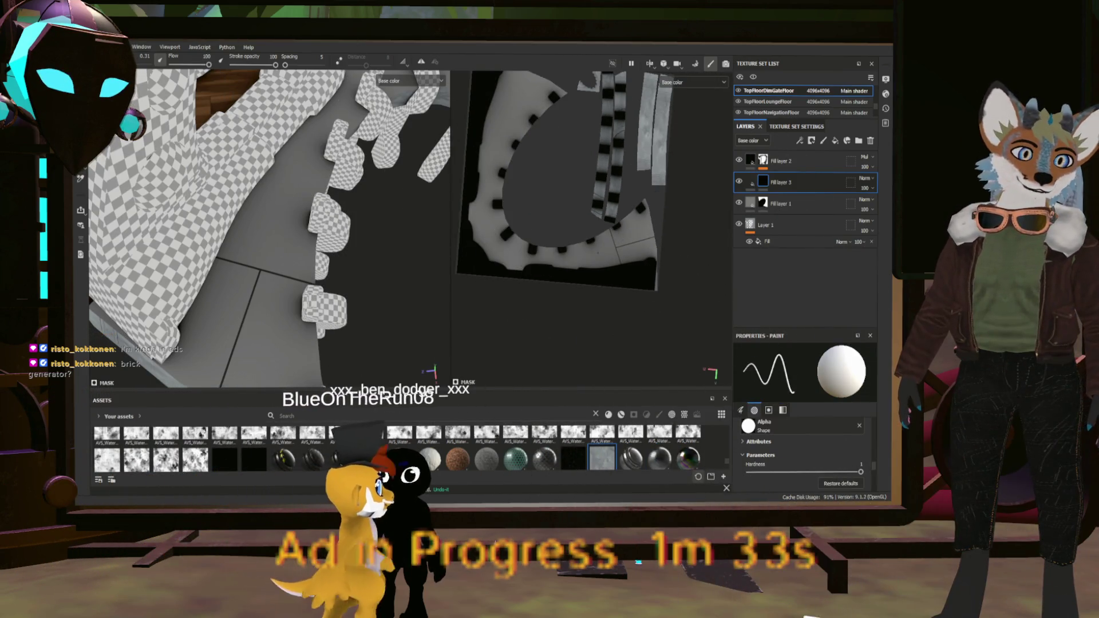
scroll(578, 194, up, 1)
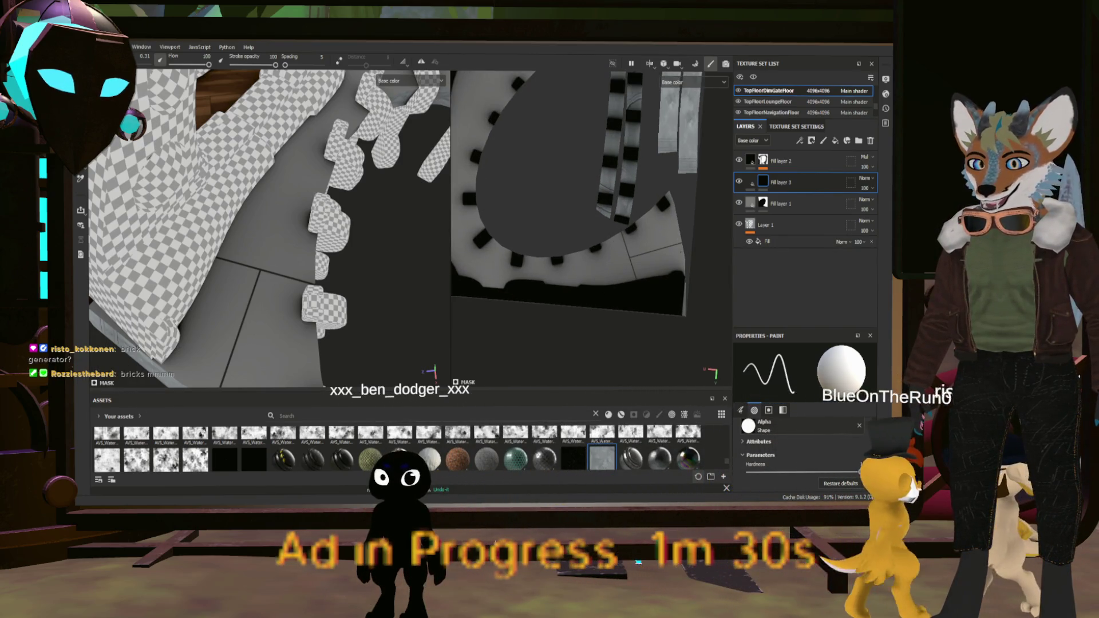
scroll(588, 198, up, 2)
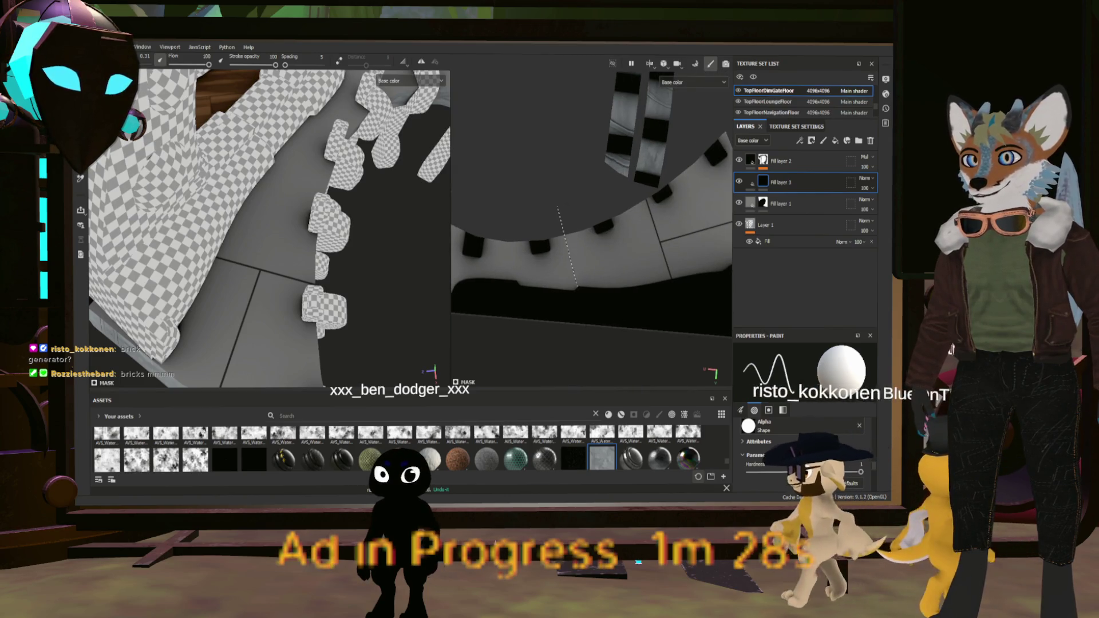
scroll(541, 197, down, 2)
scroll(541, 197, down, 1)
scroll(541, 198, down, 1)
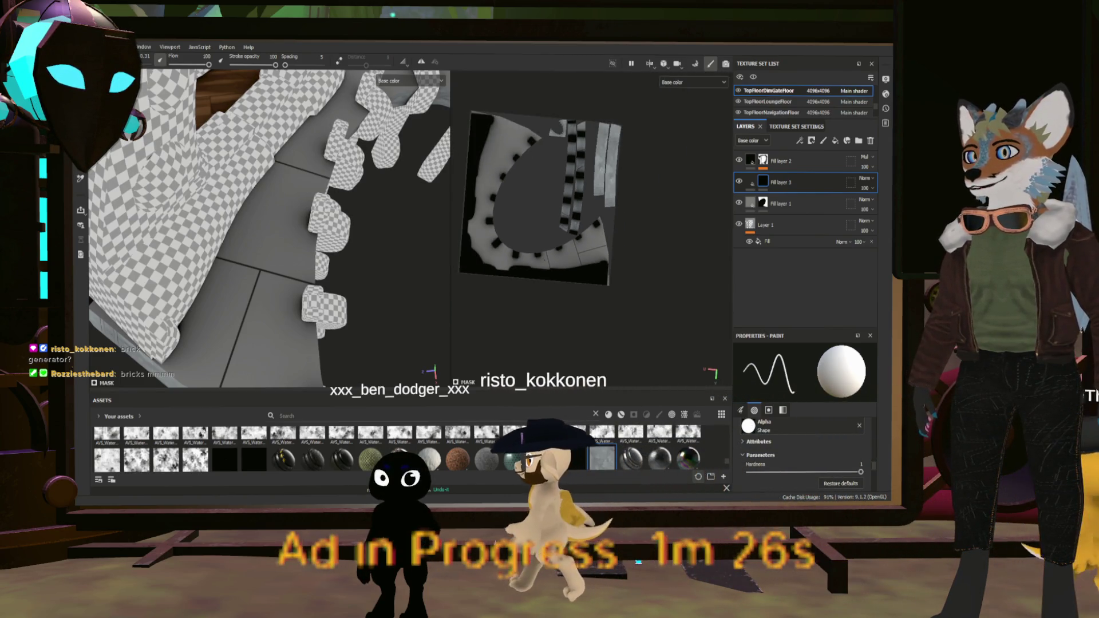
scroll(528, 262, up, 3)
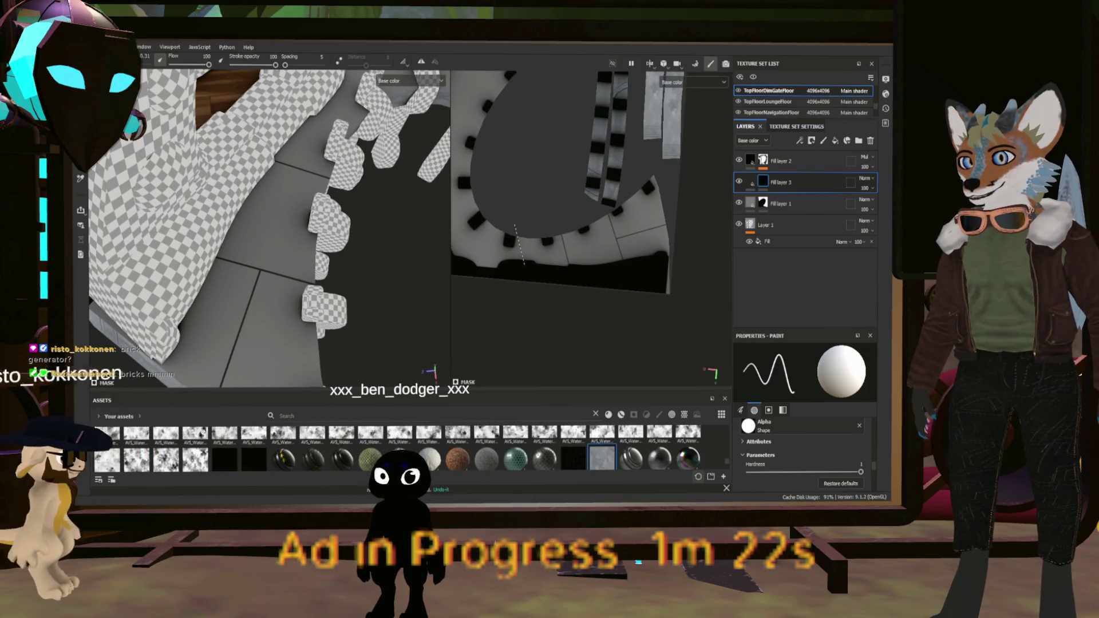
scroll(558, 189, up, 1)
scroll(558, 189, up, 1)
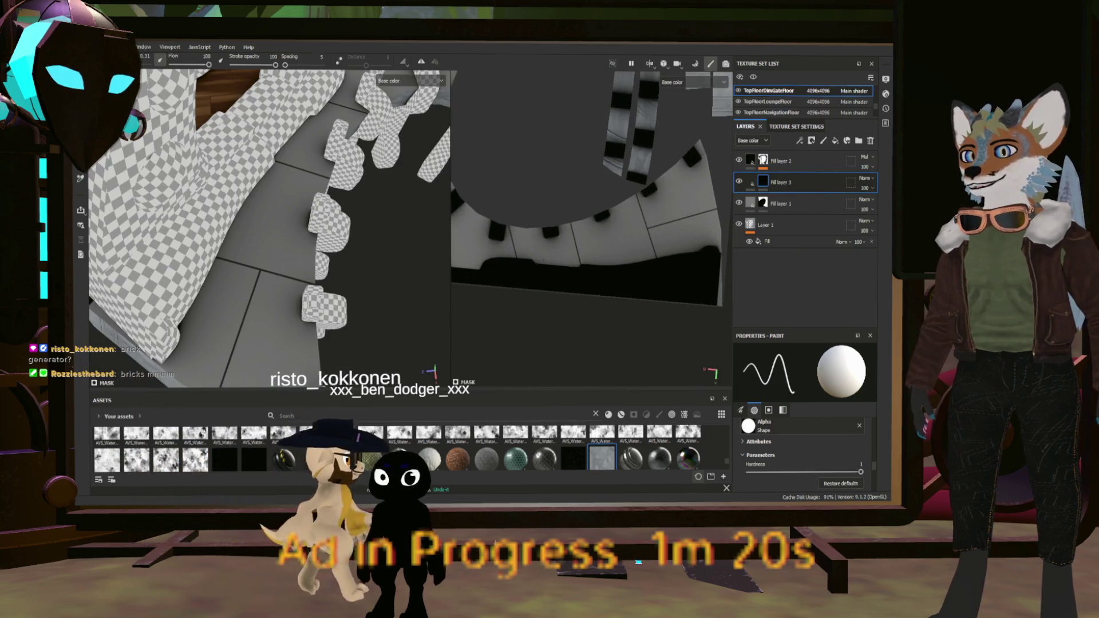
scroll(591, 196, up, 1)
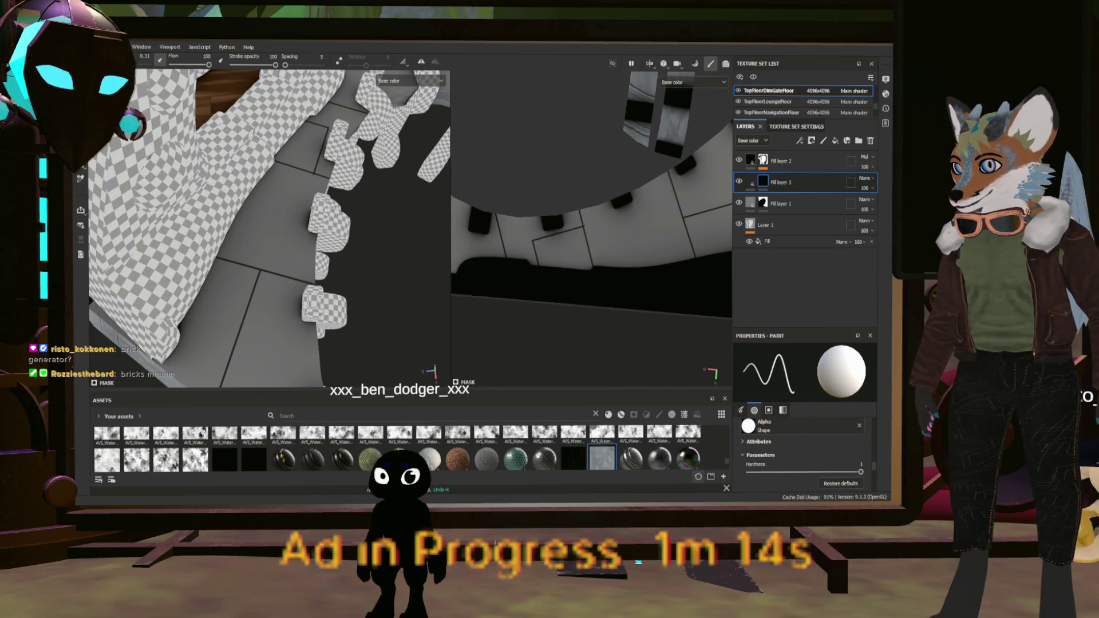
alt+drag(593, 198, 618, 214)
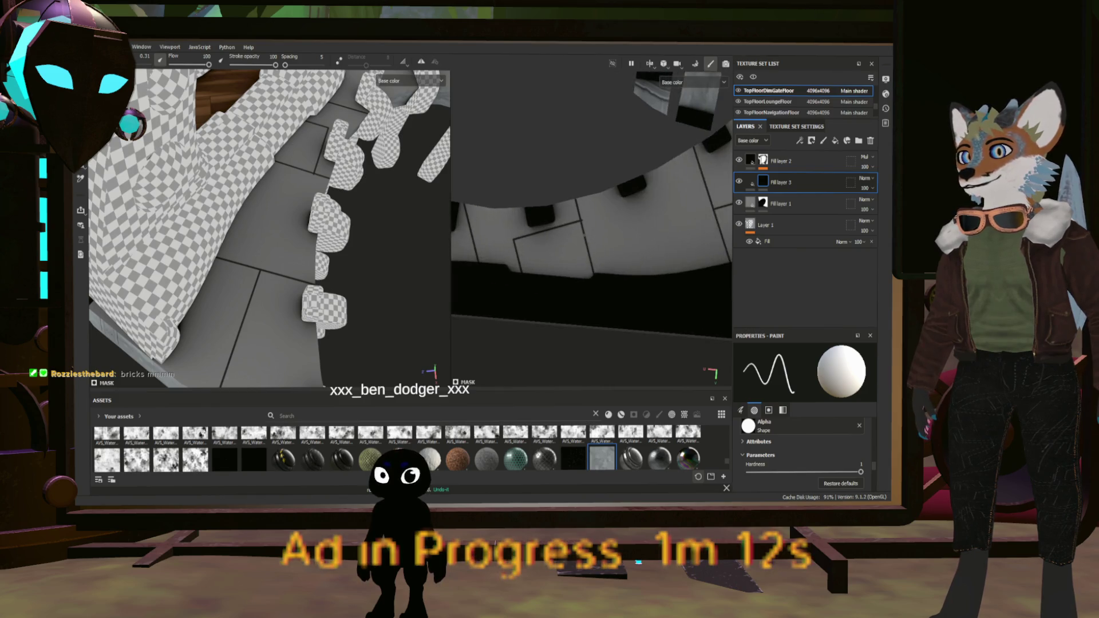
scroll(583, 233, up, 3)
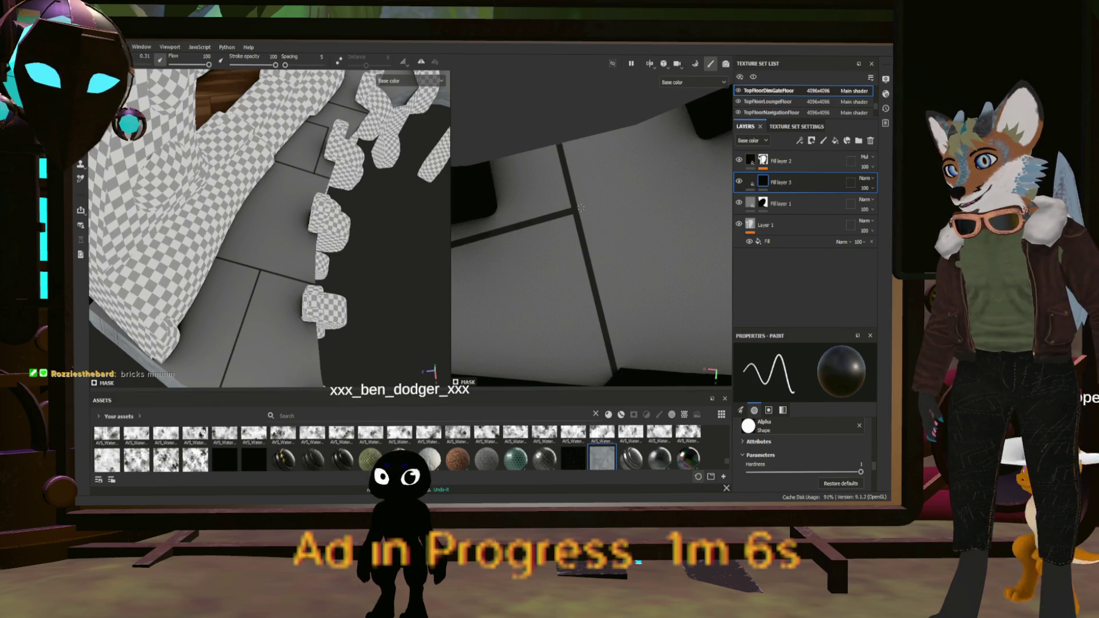
scroll(581, 207, down, 2)
scroll(582, 207, down, 2)
scroll(581, 207, down, 2)
scroll(582, 207, down, 3)
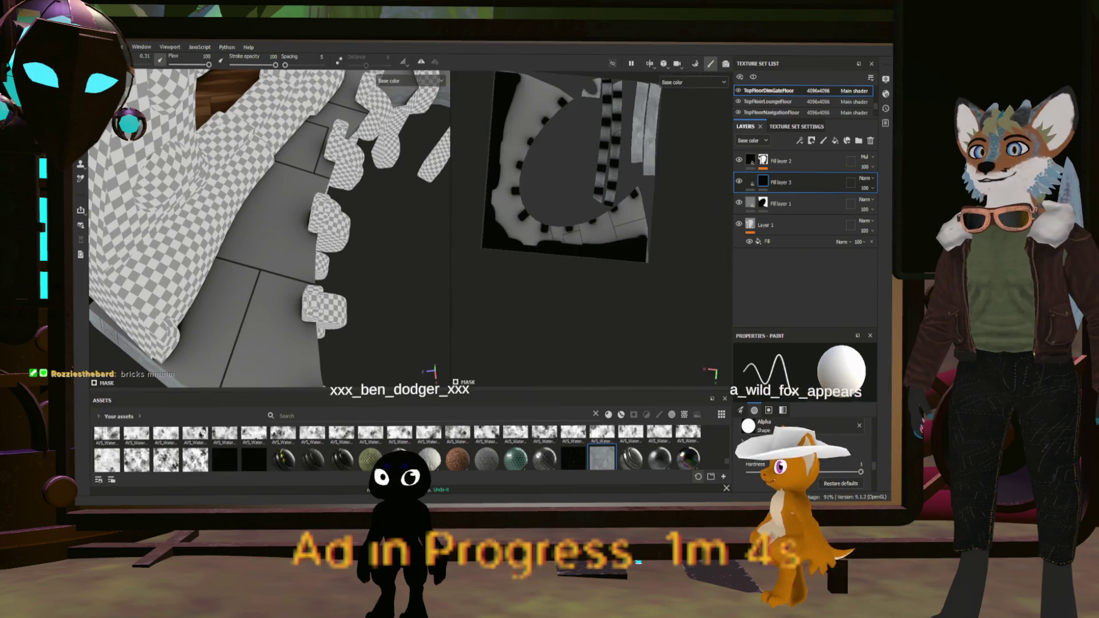
scroll(573, 170, down, 1)
scroll(573, 171, down, 1)
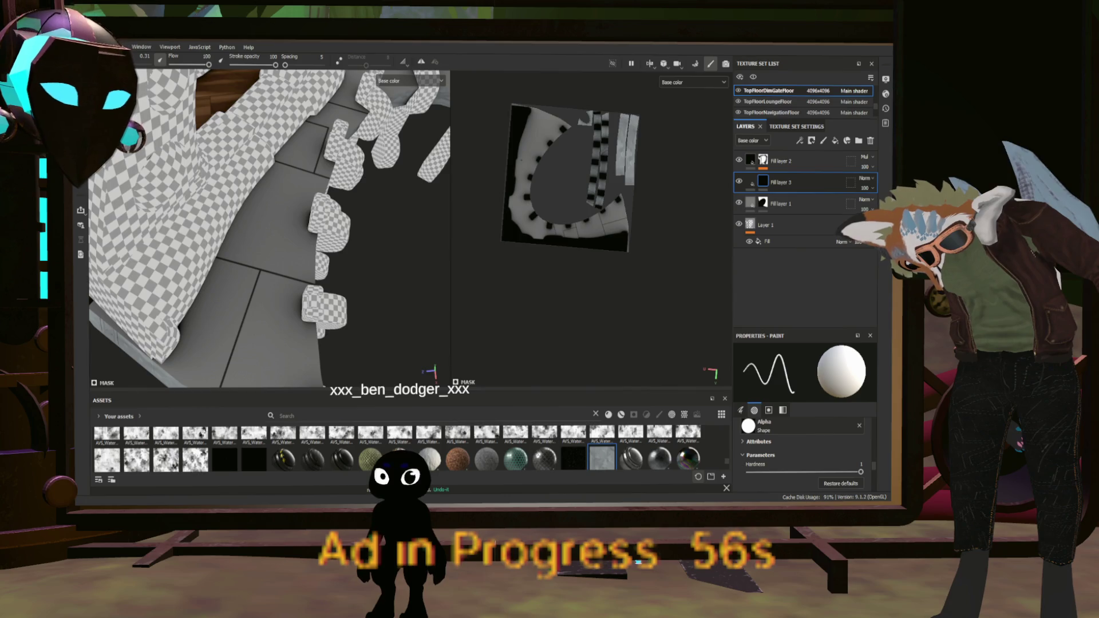
mouse_move(344, 258)
alt+mouse_down()
mouse_move(280, 296)
mouse_move(313, 331)
alt+mouse_up()
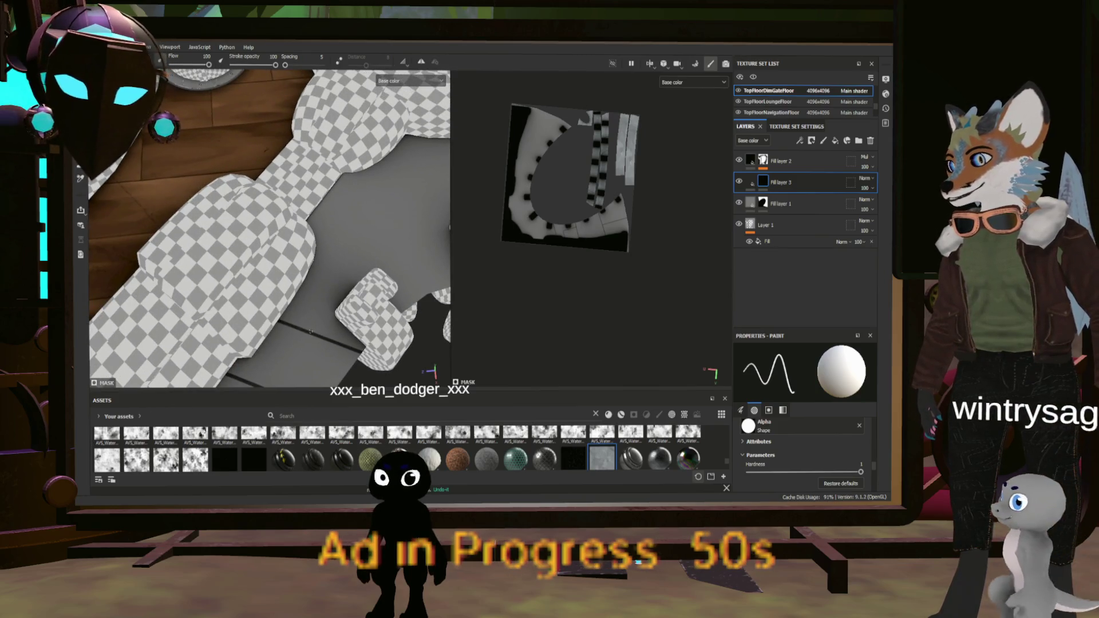
scroll(593, 210, up, 4)
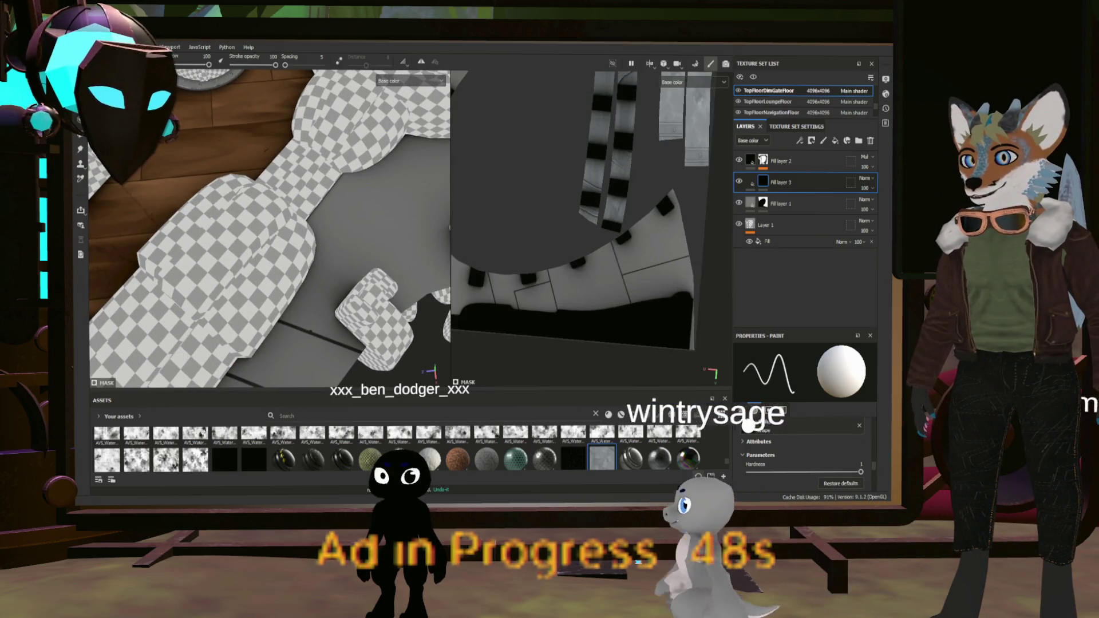
scroll(611, 281, up, 2)
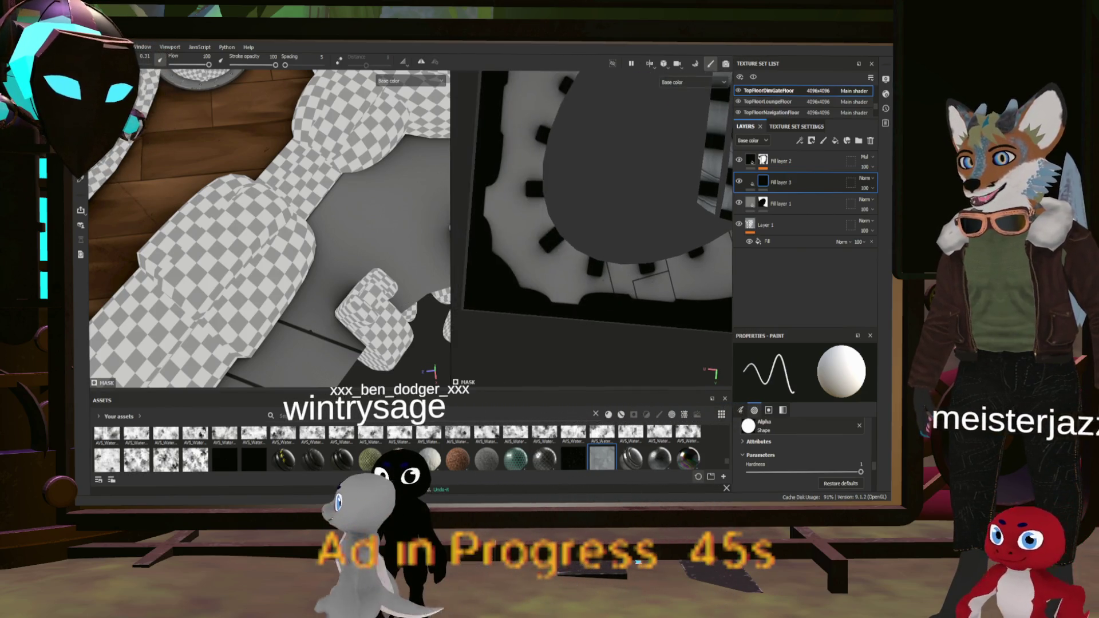
scroll(612, 282, up, 2)
scroll(611, 281, up, 2)
scroll(611, 282, up, 1)
scroll(611, 282, up, 2)
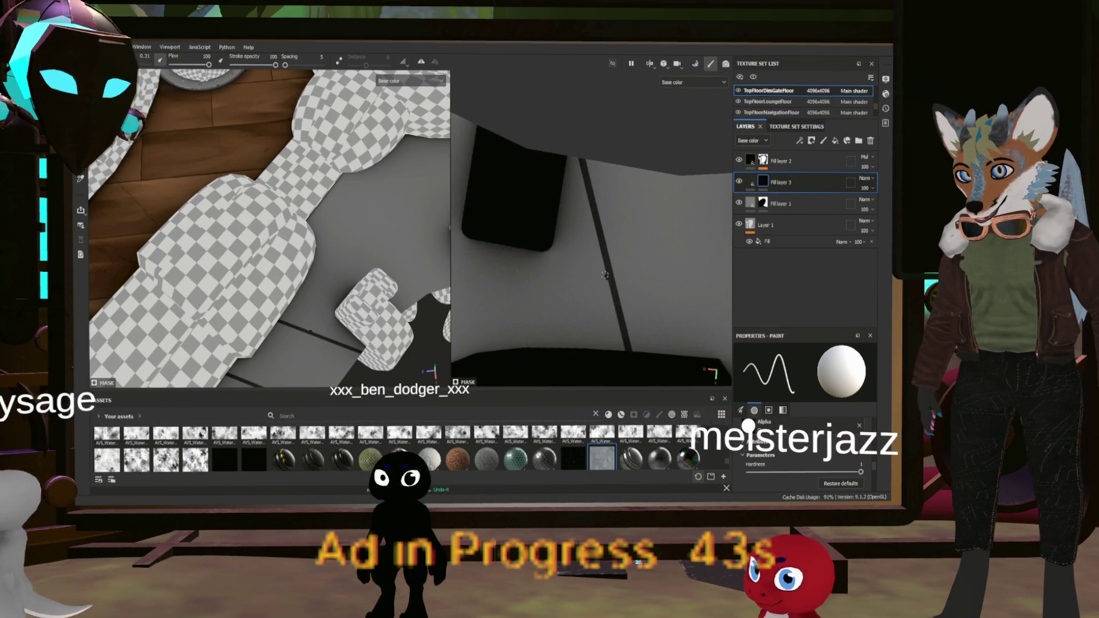
scroll(608, 276, down, 2)
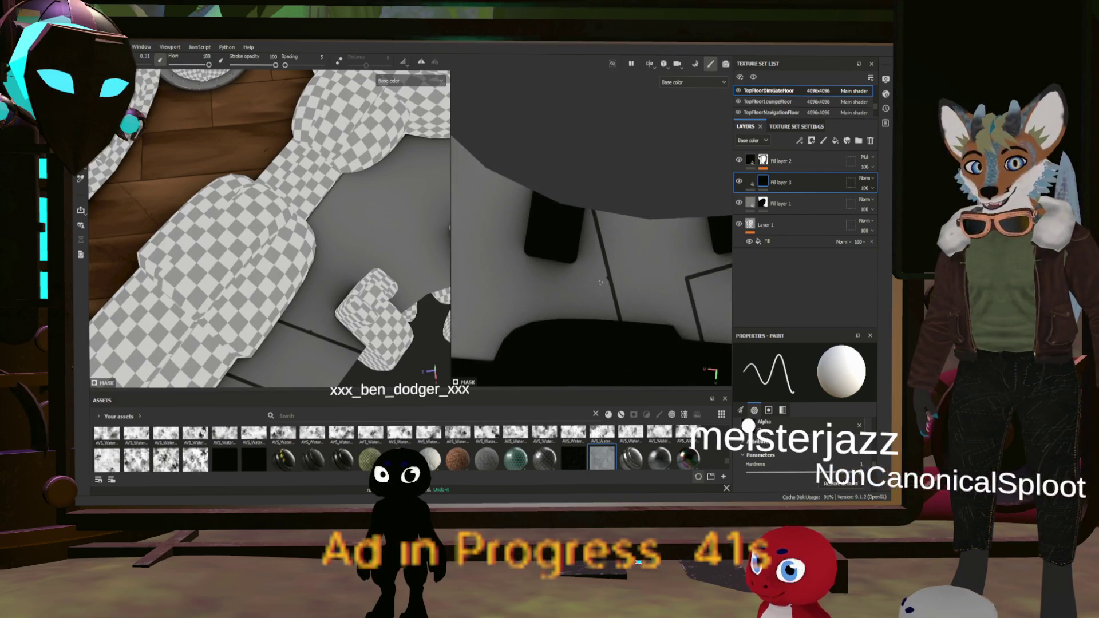
scroll(609, 275, down, 2)
scroll(614, 297, up, 1)
scroll(618, 309, up, 1)
scroll(621, 316, up, 1)
middle_drag(621, 317, 649, 314)
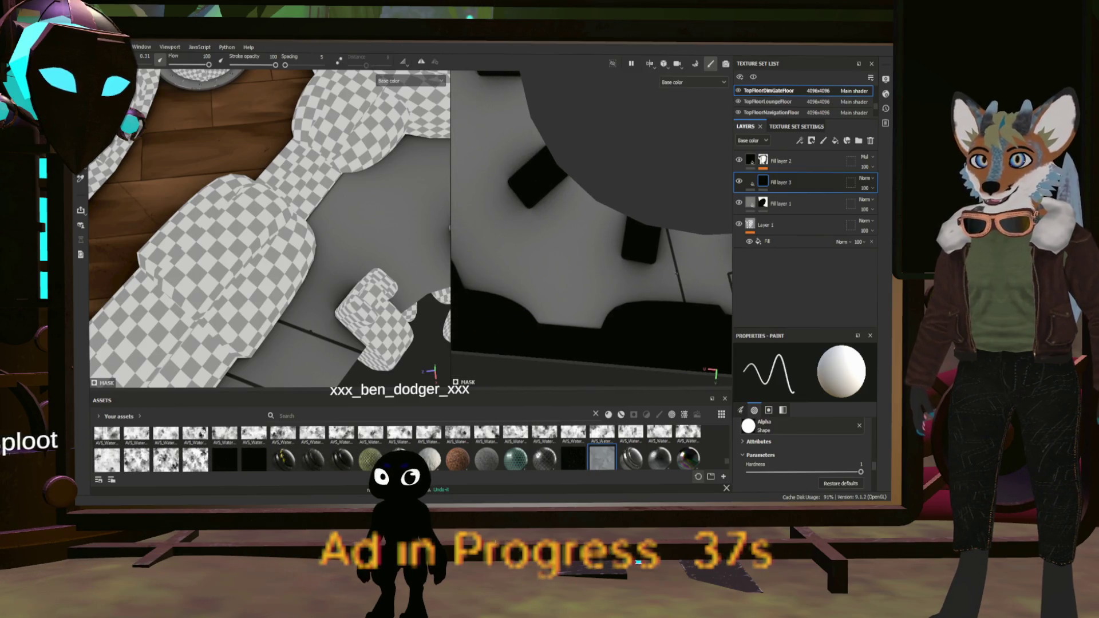
scroll(514, 312, down, 1)
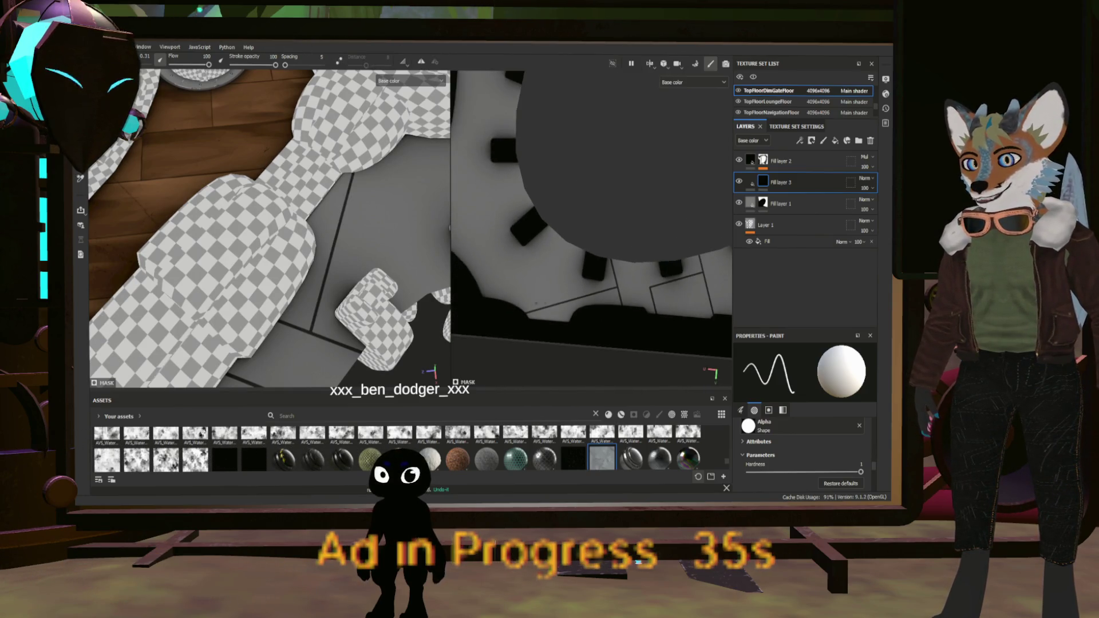
scroll(513, 312, down, 1)
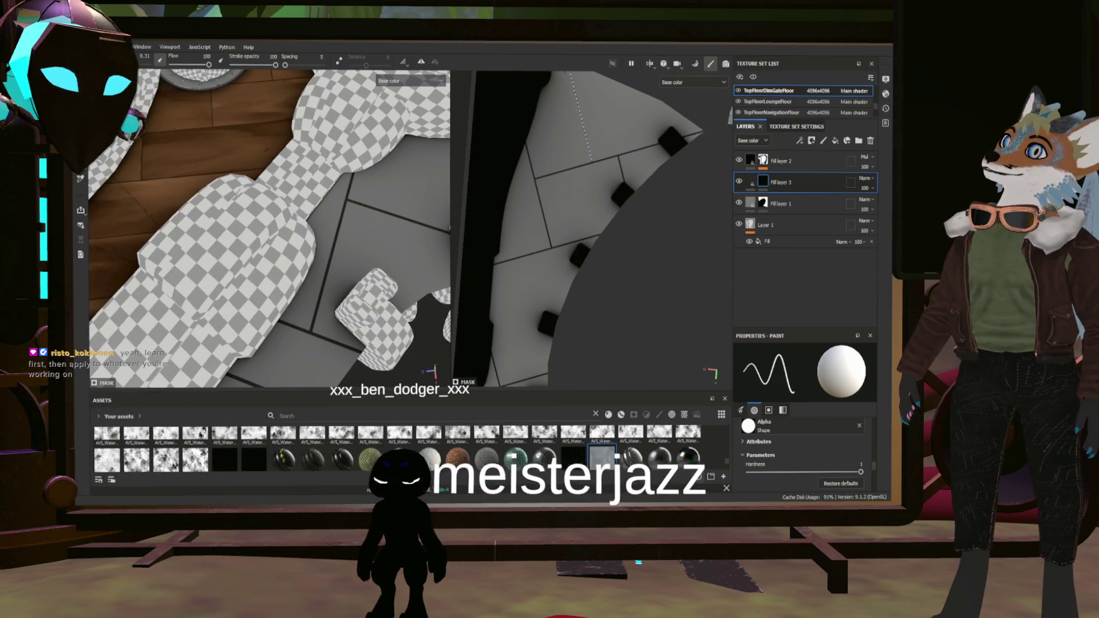
scroll(593, 228, down, 3)
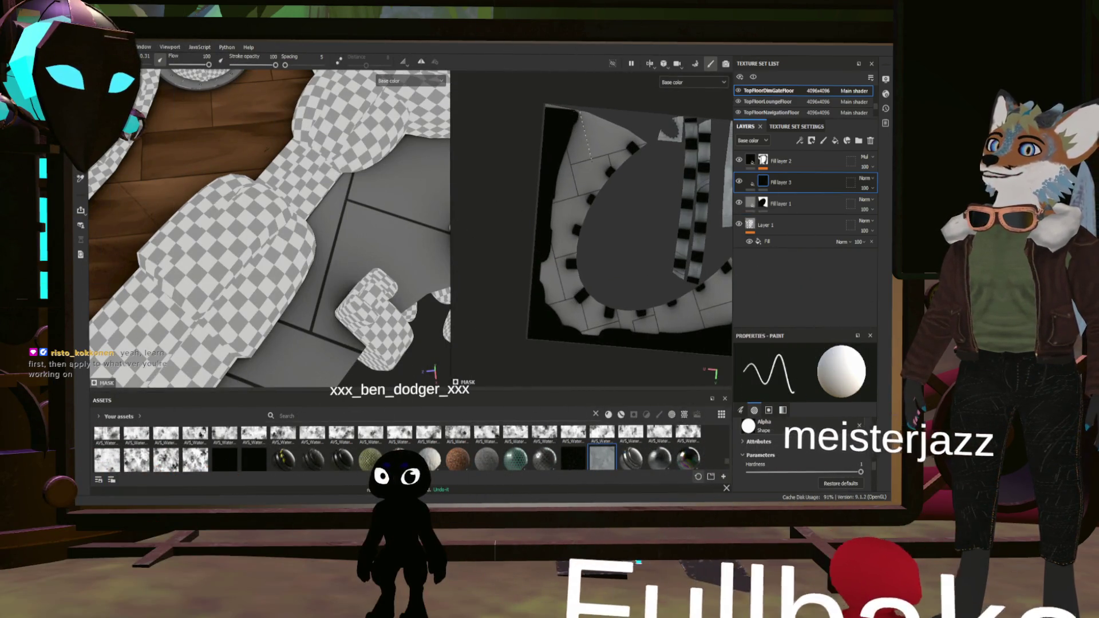
scroll(612, 199, down, 3)
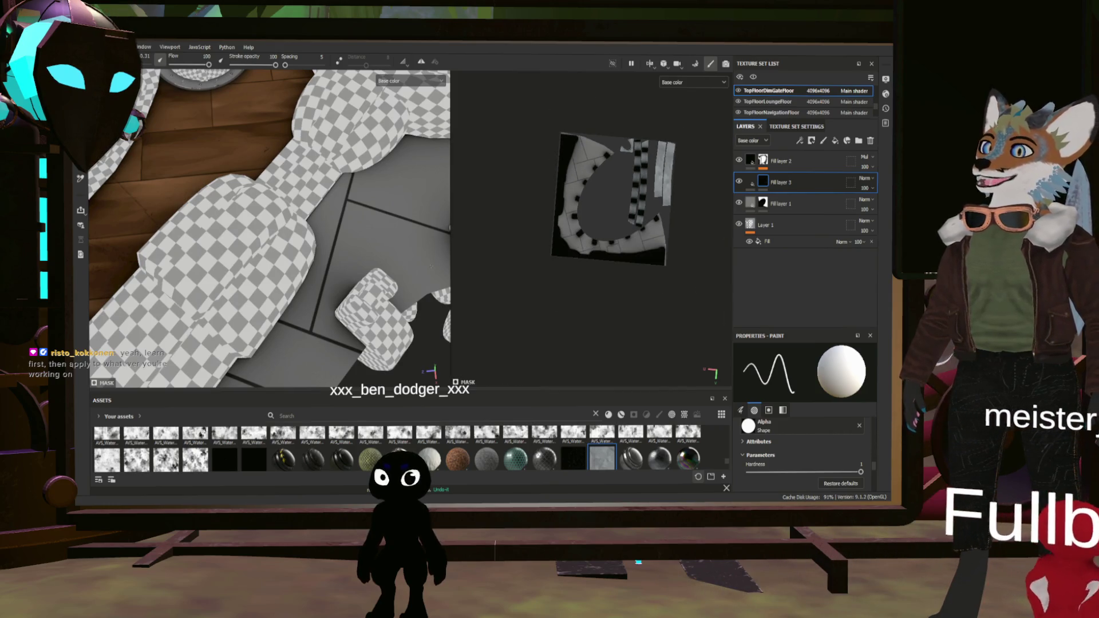
scroll(270, 228, down, 5)
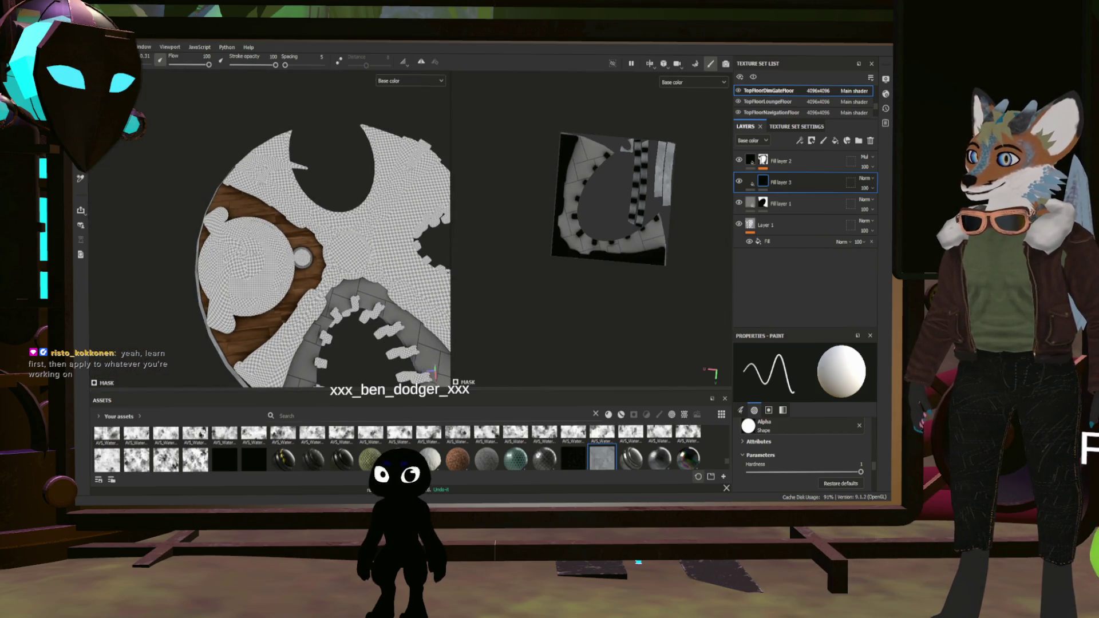
scroll(378, 344, up, 2)
scroll(377, 344, up, 2)
scroll(378, 343, up, 1)
scroll(377, 344, up, 2)
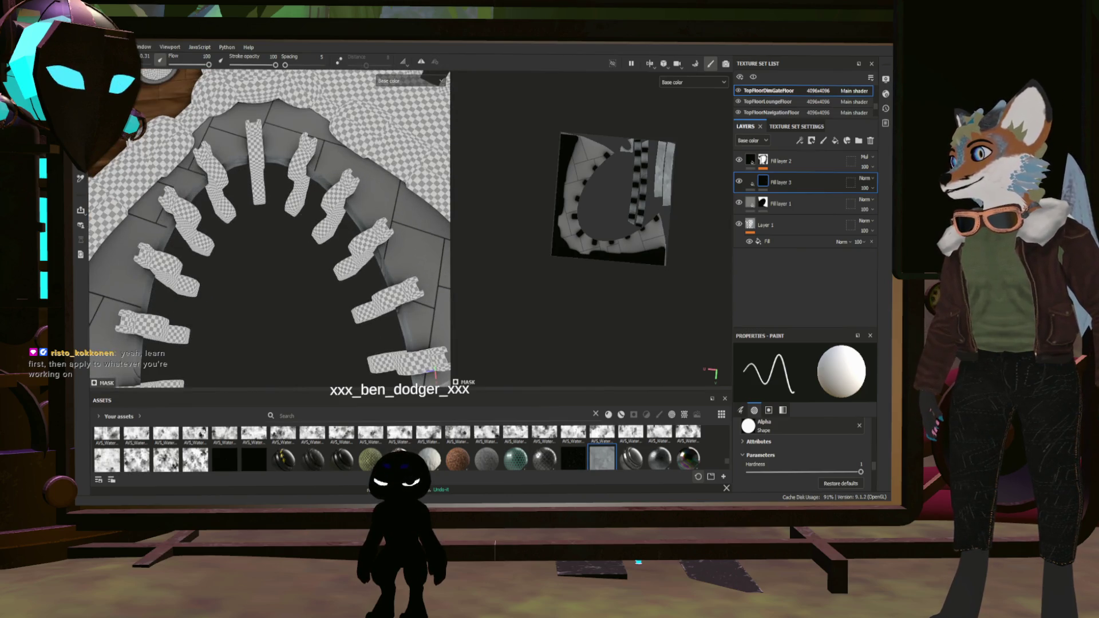
Inspect the toothed ring, then show Fill layer 3's fill settings
alt+drag(271, 229, 377, 207)
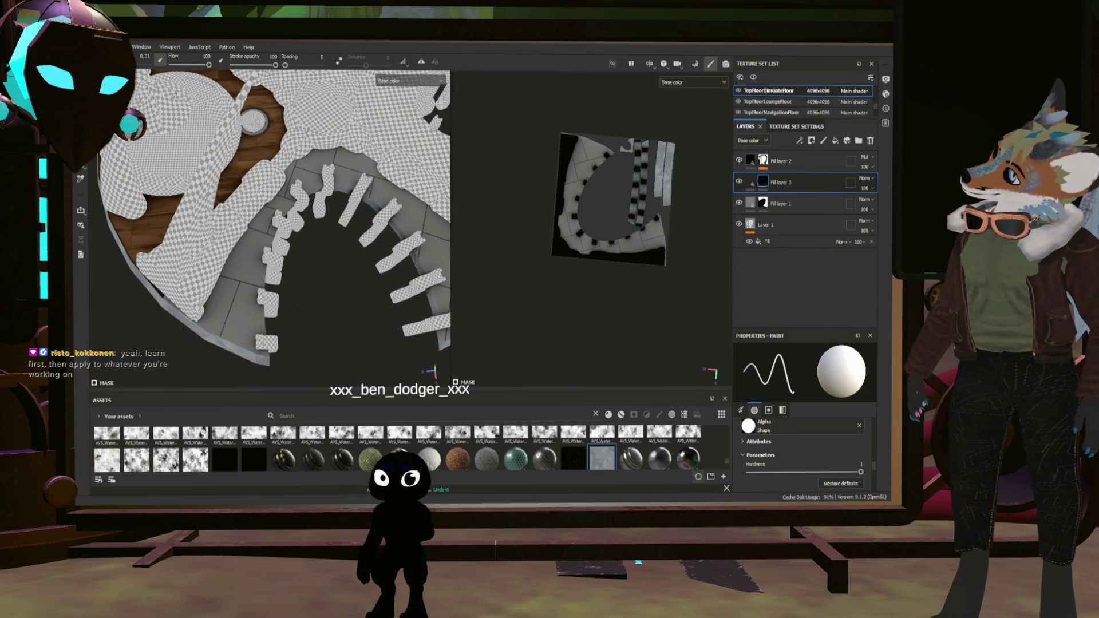
scroll(284, 211, down, 1)
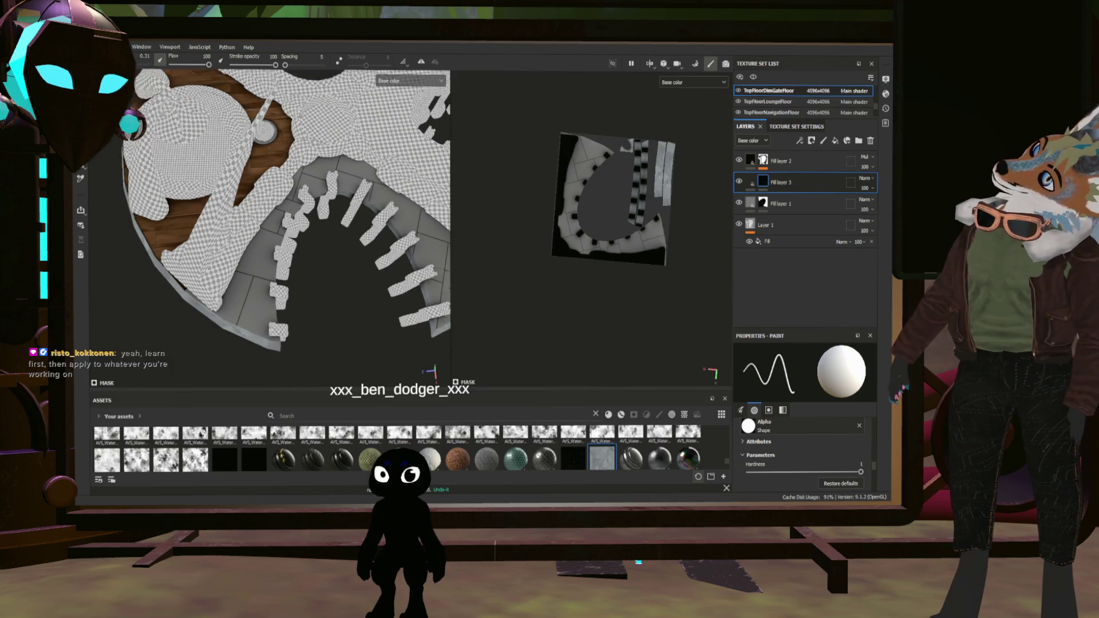
scroll(283, 210, down, 1)
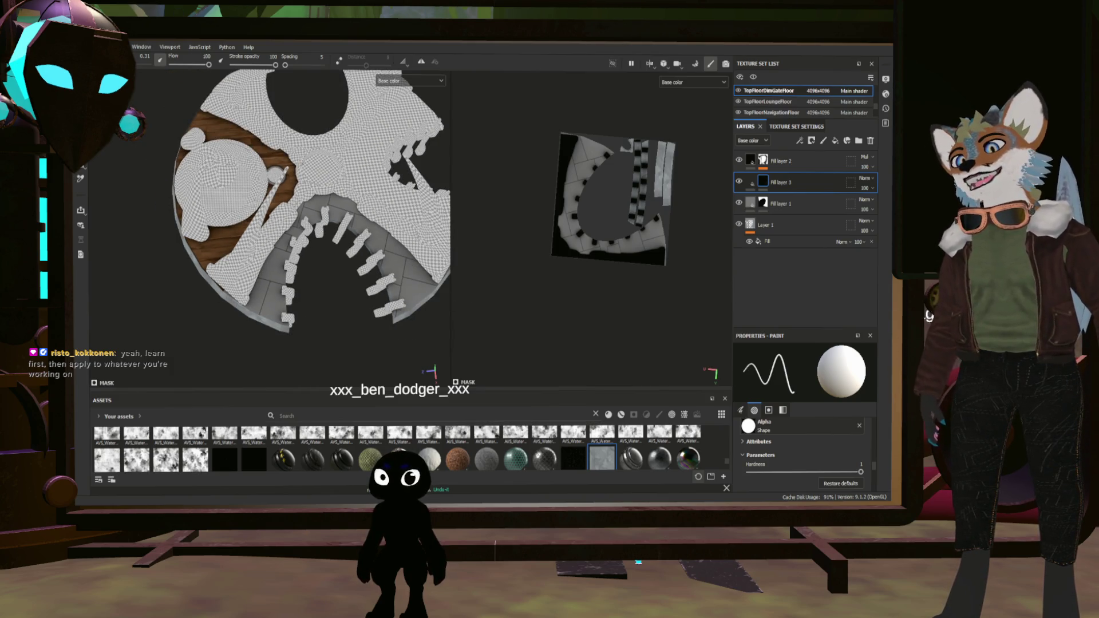
scroll(296, 202, up, 2)
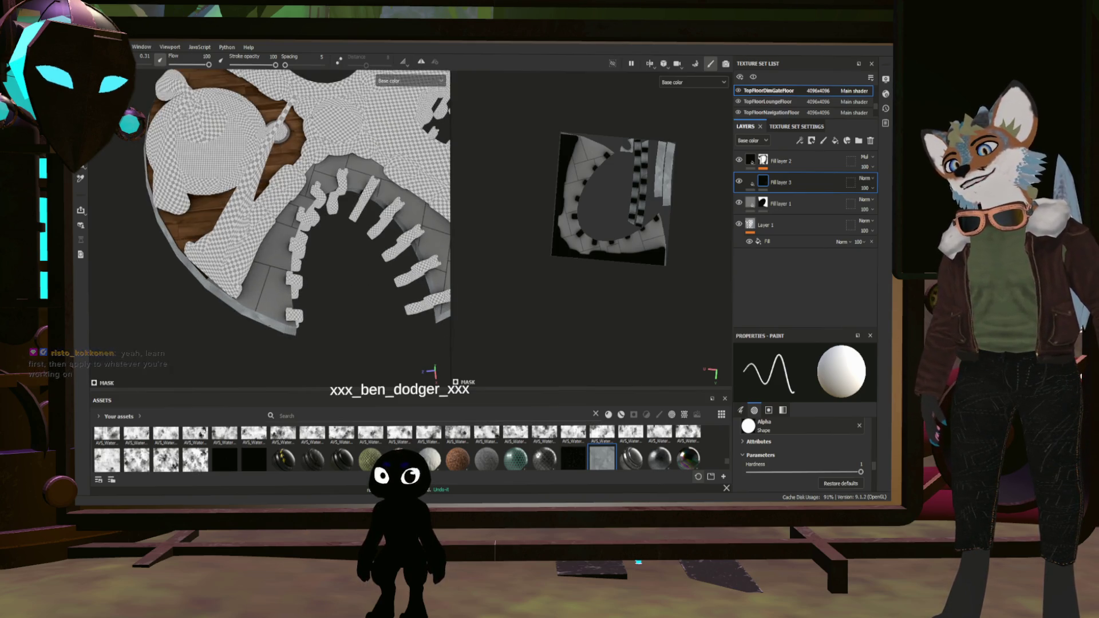
click(751, 183)
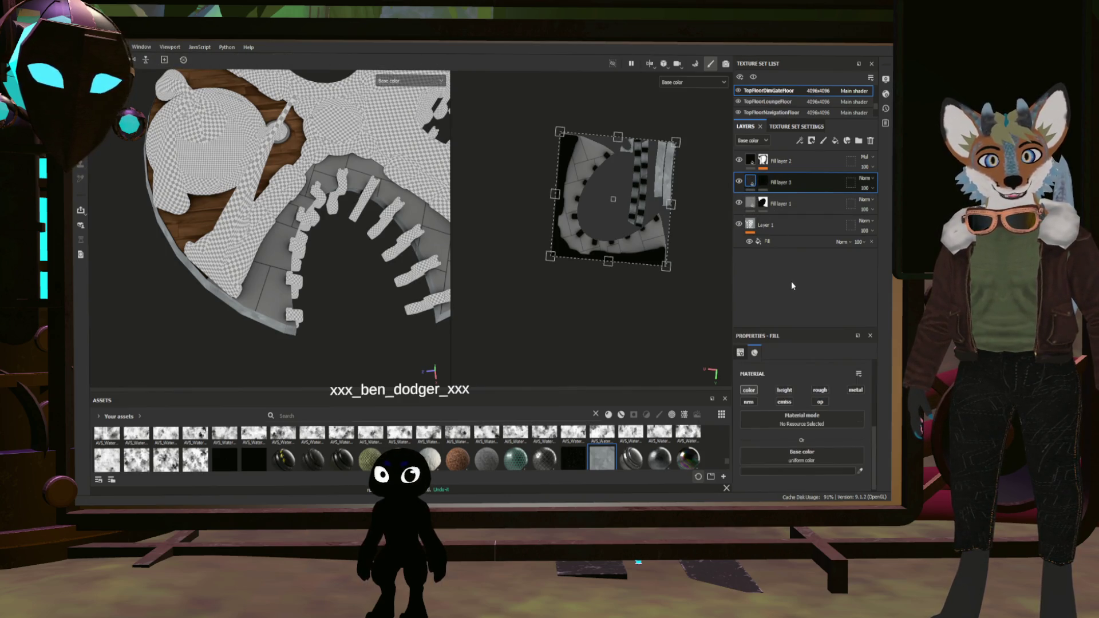
Duplicate Fill layer 3 as copy 1 and start a straight-line stroke on its mask
key(ctrl+d)
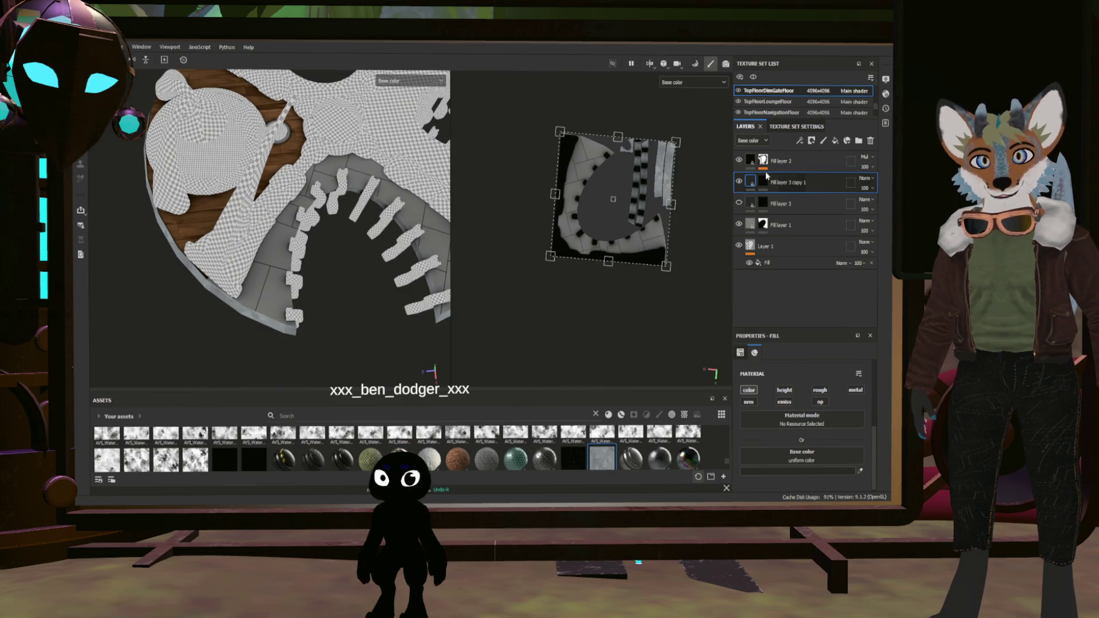
click(764, 182)
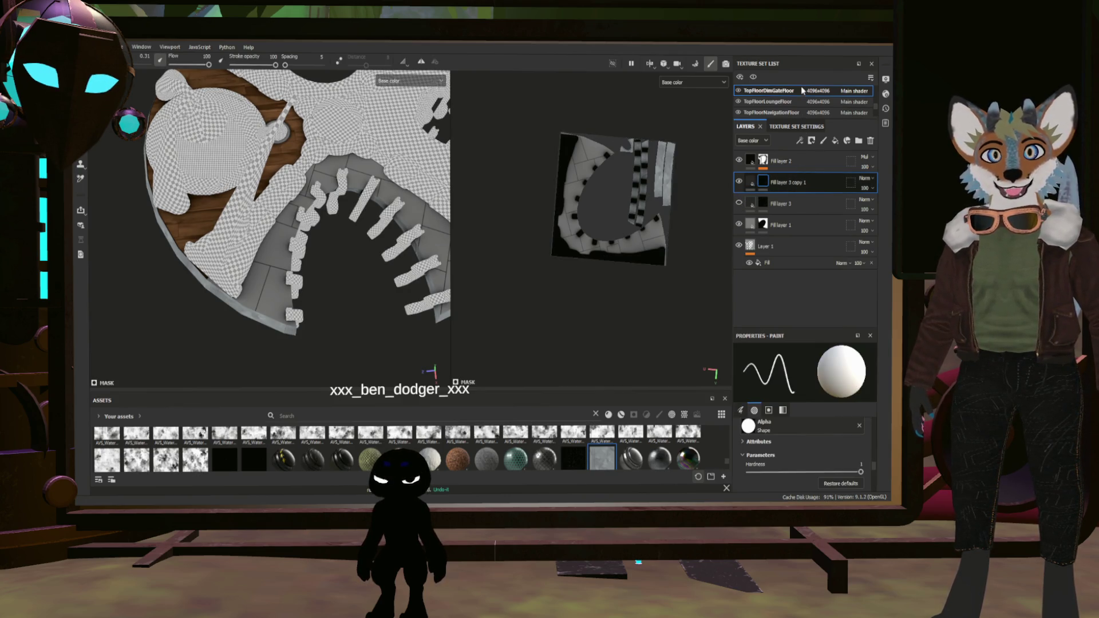
scroll(292, 203, up, 2)
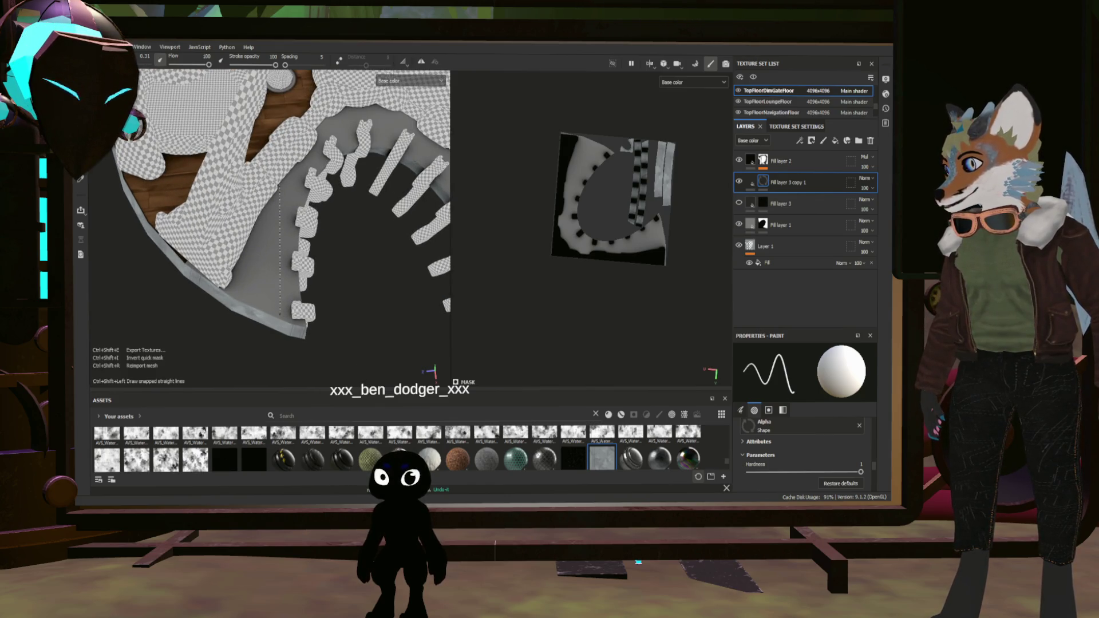
scroll(283, 206, down, 1)
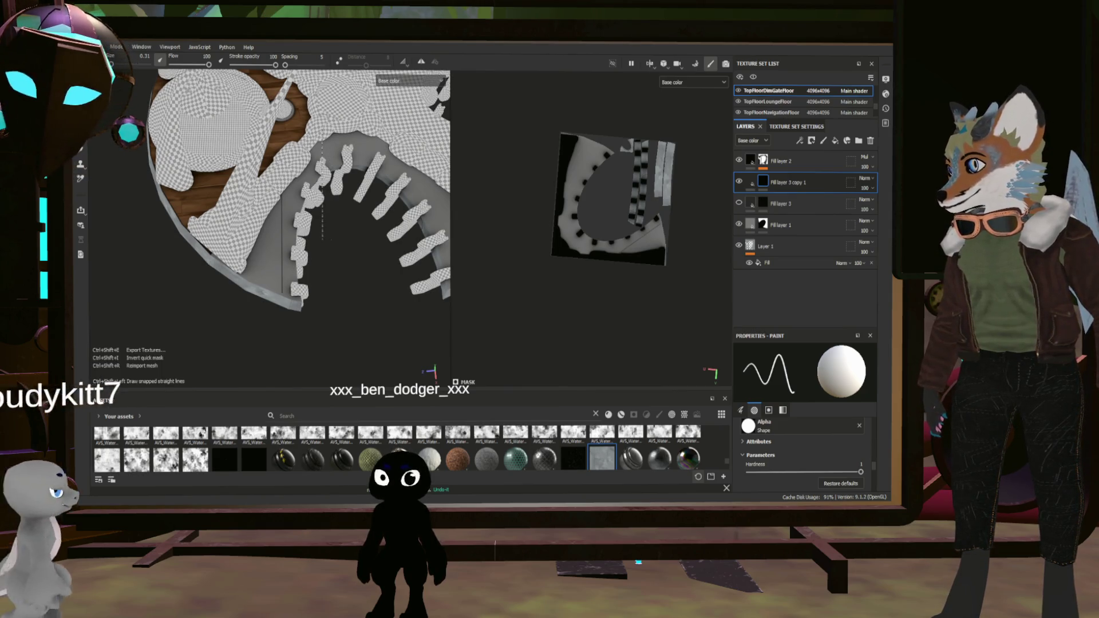
scroll(627, 174, up, 2)
scroll(627, 174, up, 2)
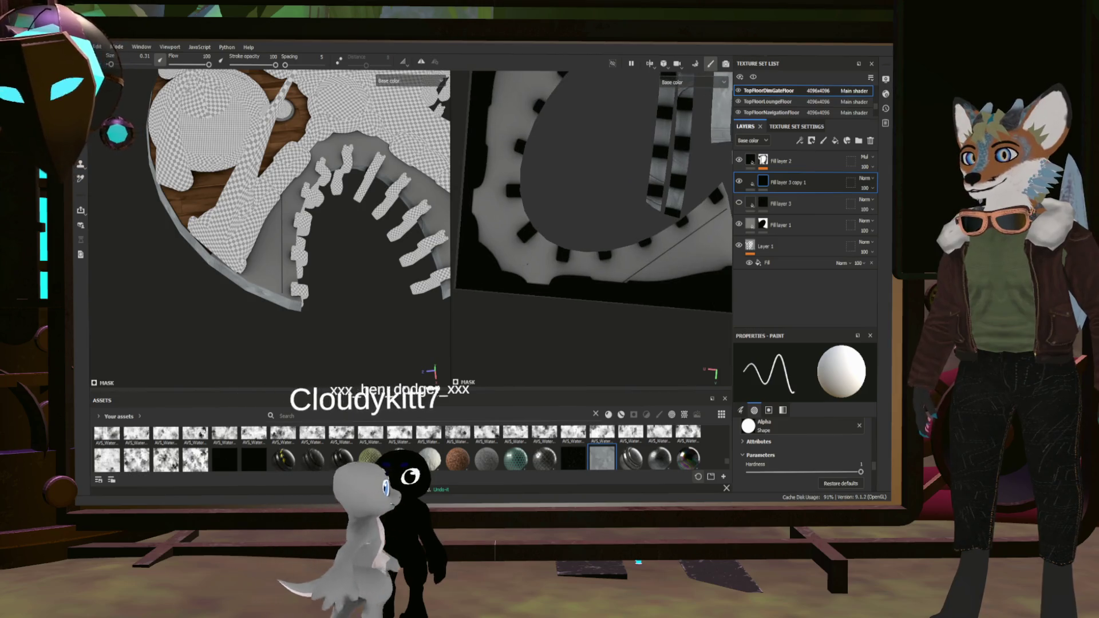
key(ctrl+shift)
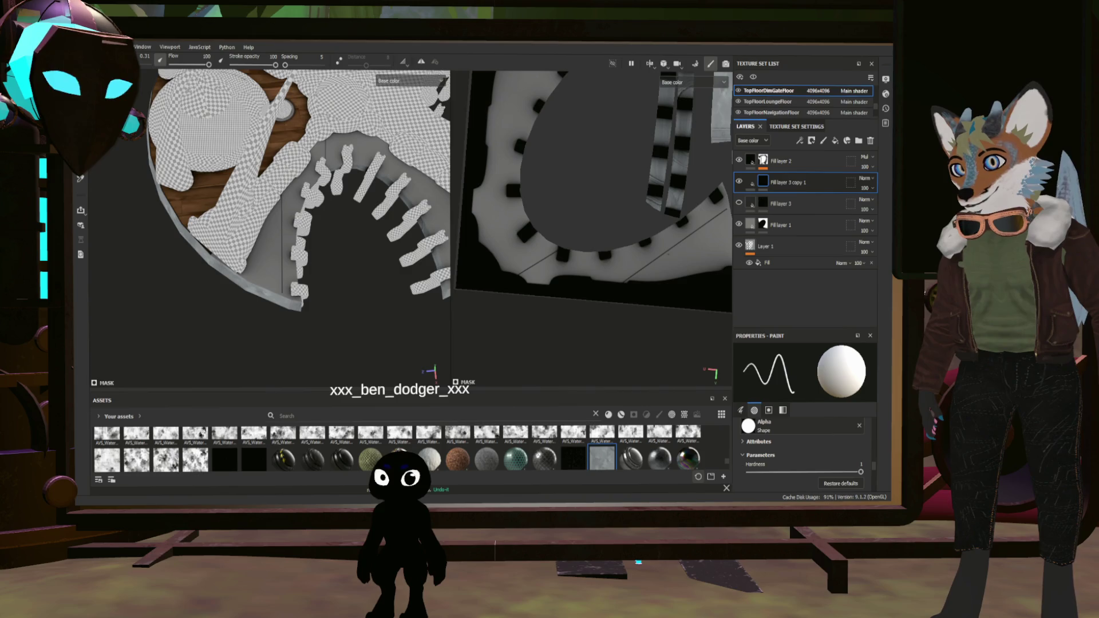
alt+drag(593, 215, 583, 265)
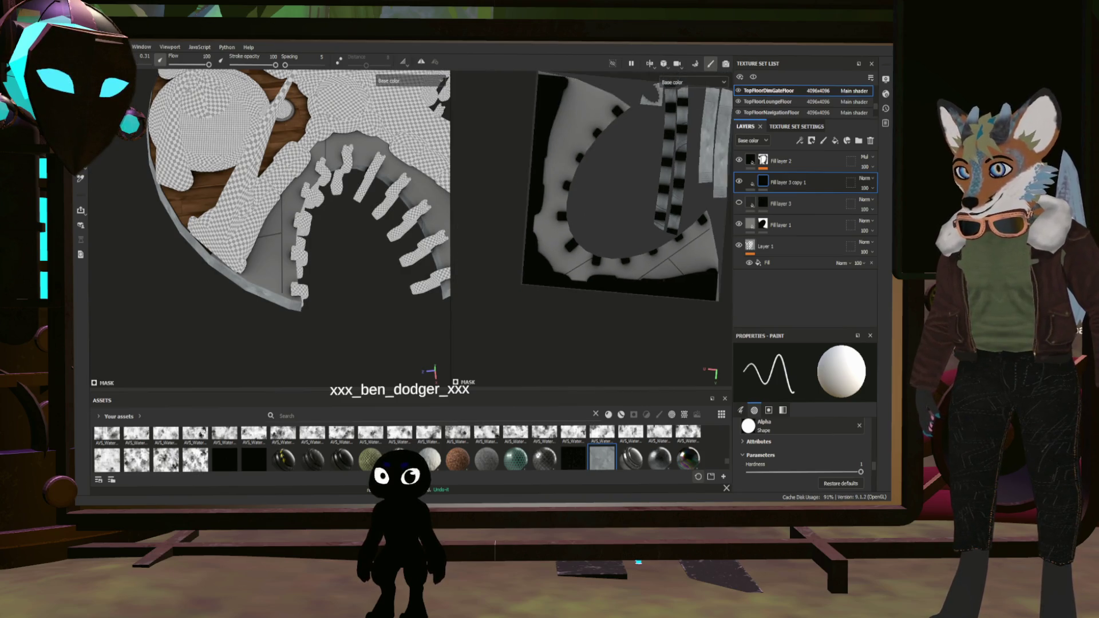
scroll(583, 265, up, 5)
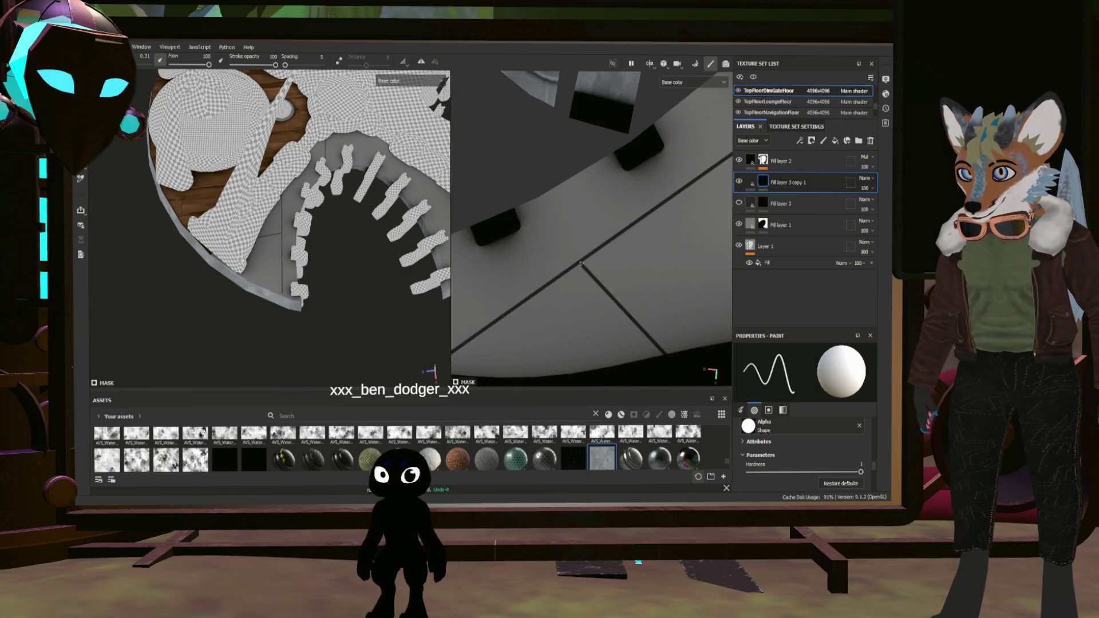
scroll(582, 264, down, 3)
scroll(582, 264, down, 2)
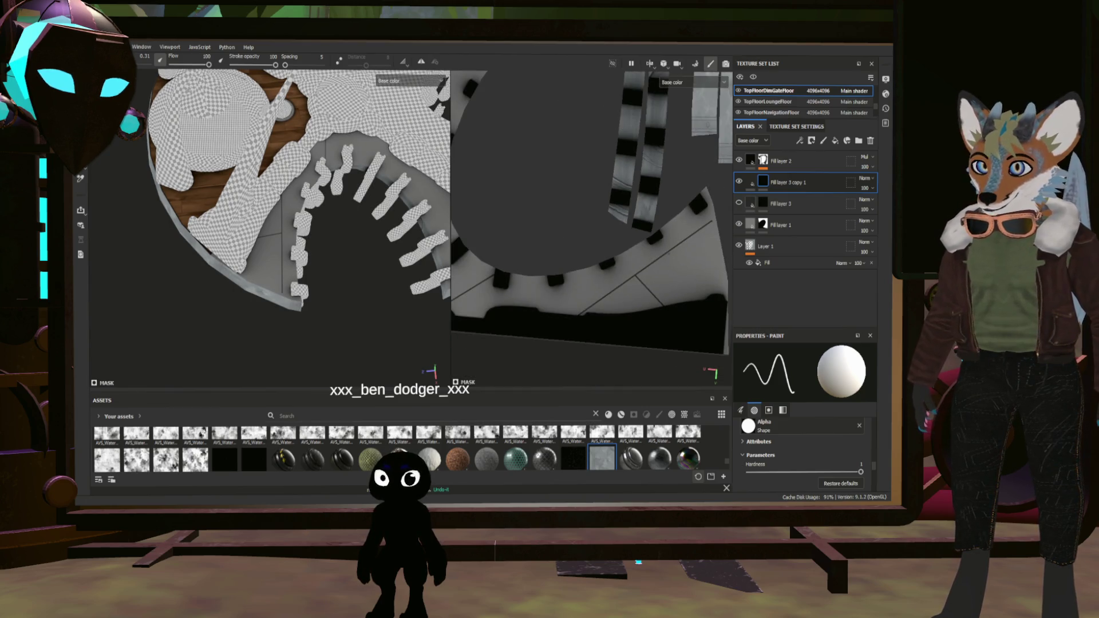
alt+drag(581, 264, 595, 259)
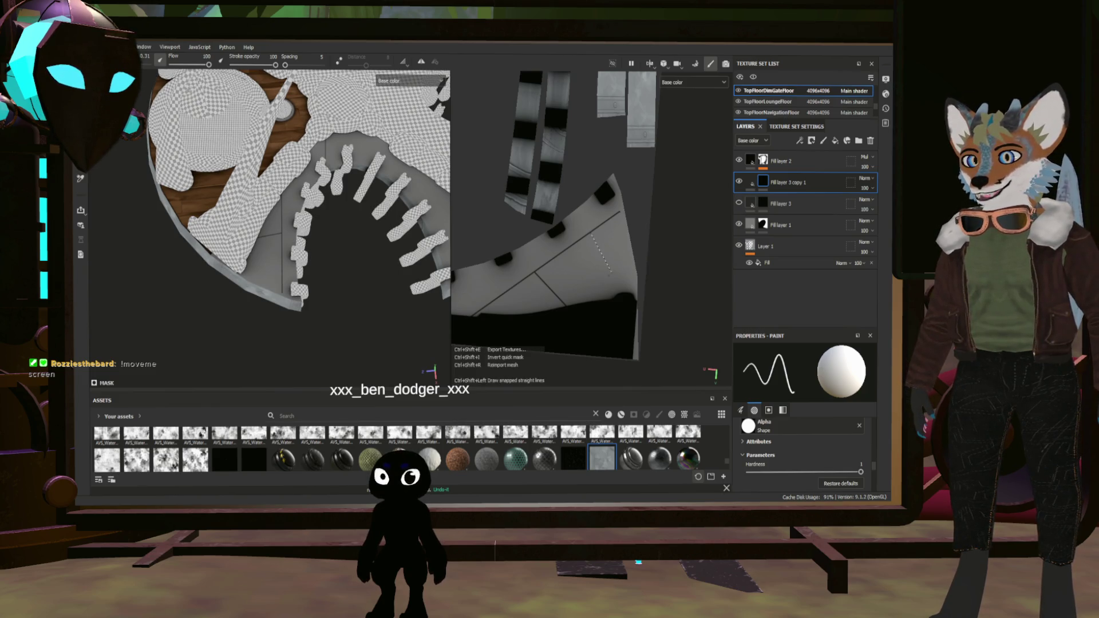
scroll(635, 192, up, 3)
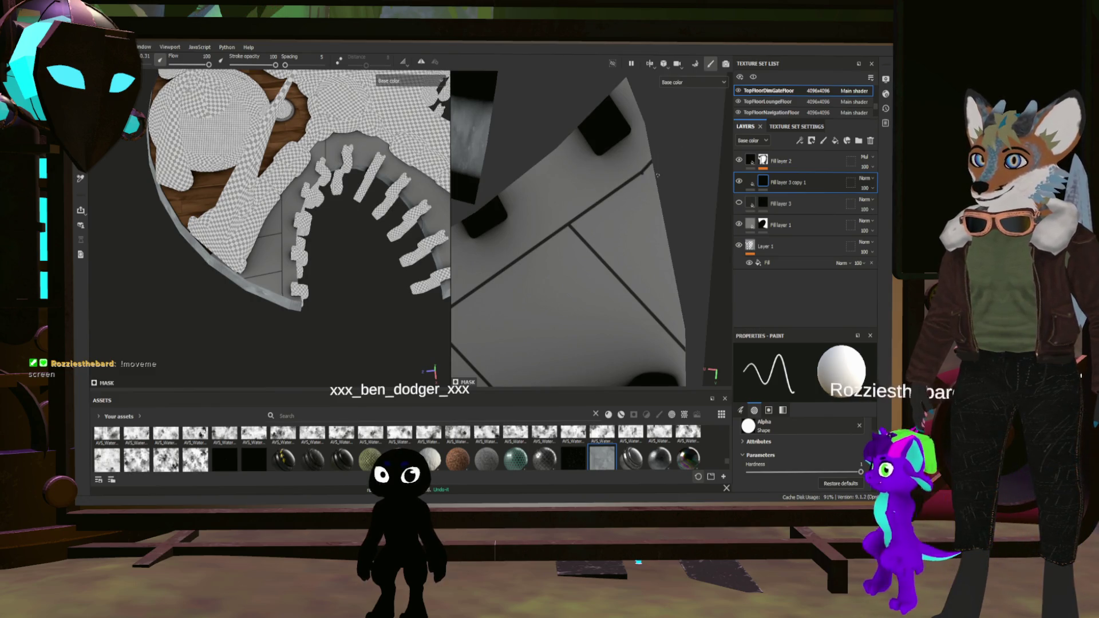
alt+drag(675, 134, 661, 146)
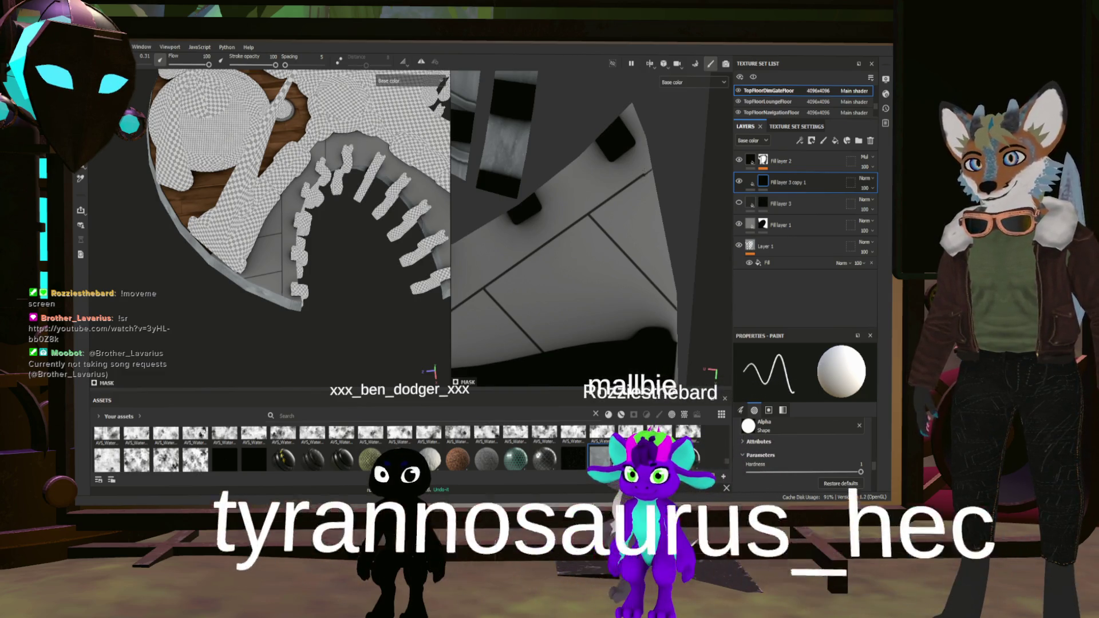
scroll(619, 160, up, 3)
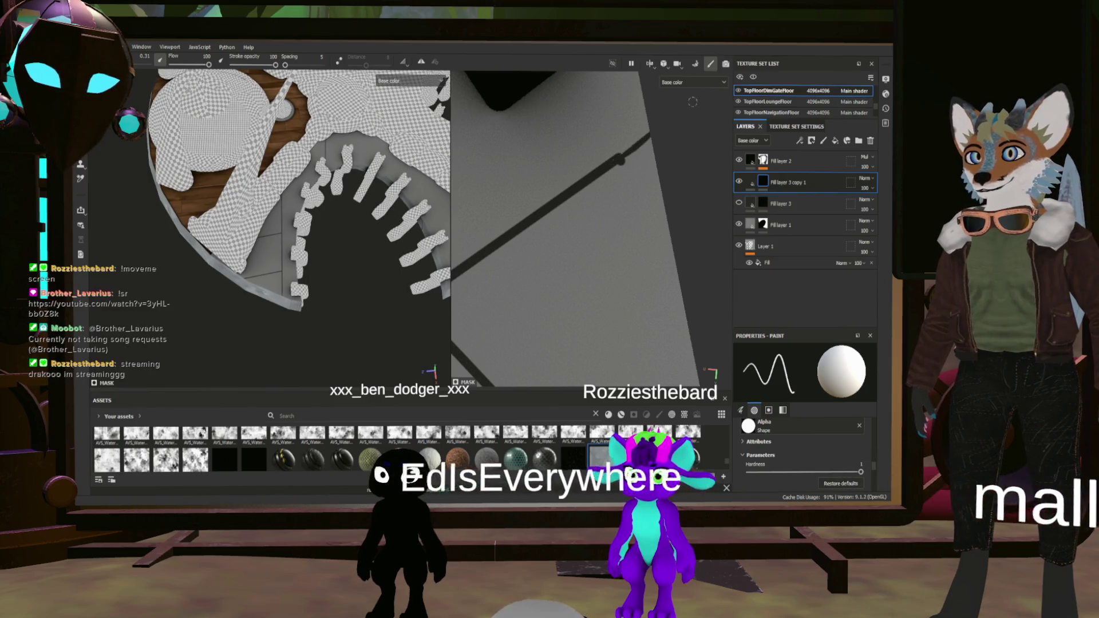
alt+drag(676, 122, 601, 215)
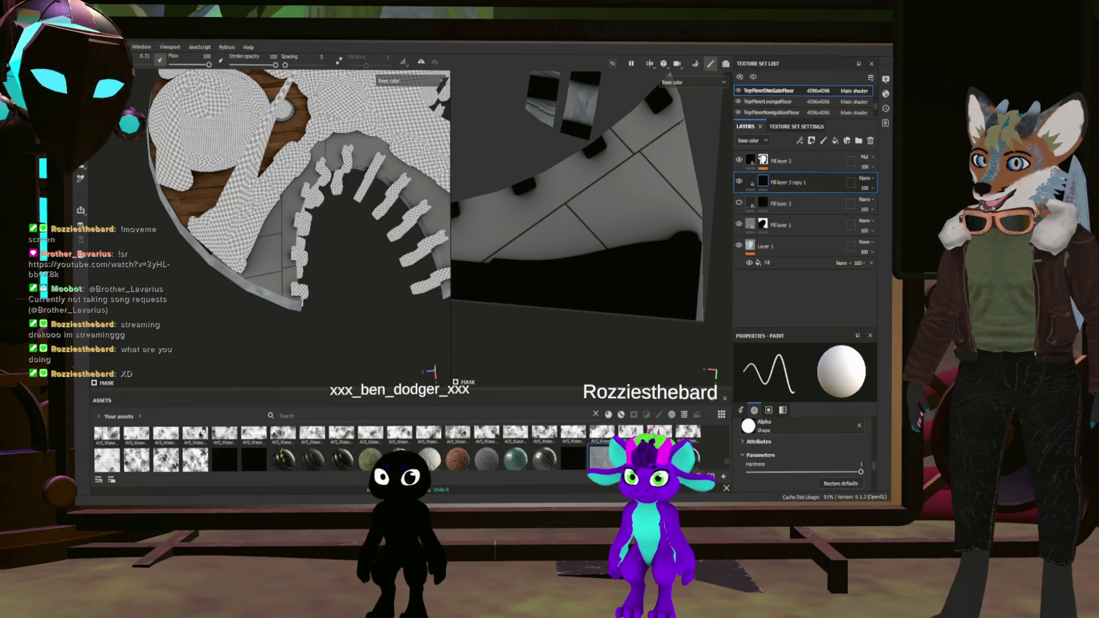
scroll(575, 198, down, 2)
middle_drag(618, 209, 686, 227)
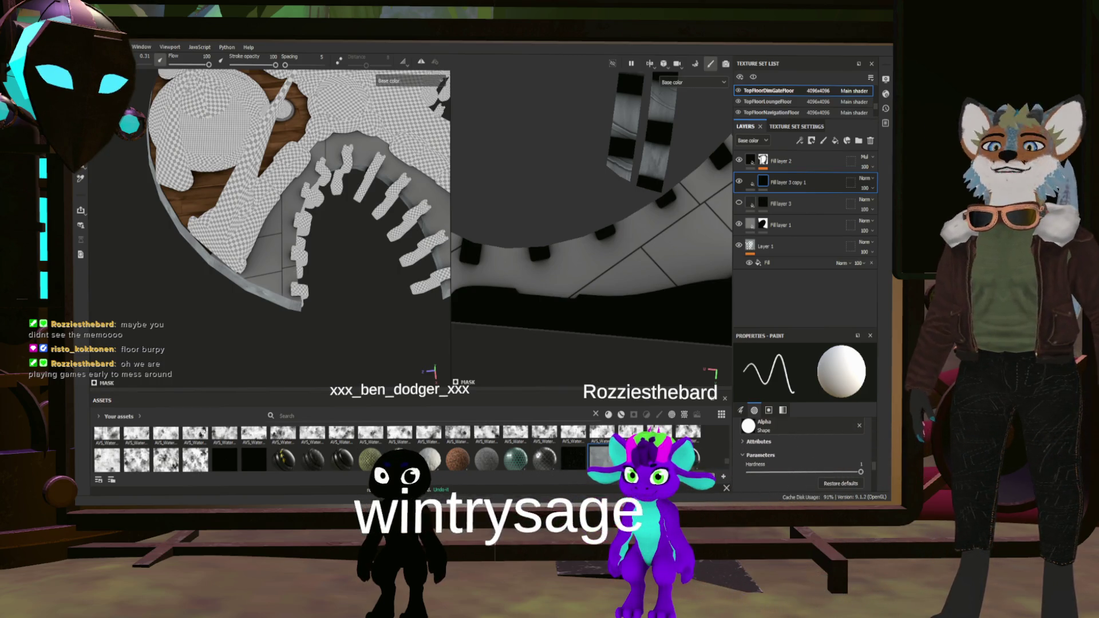
scroll(592, 194, up, 3)
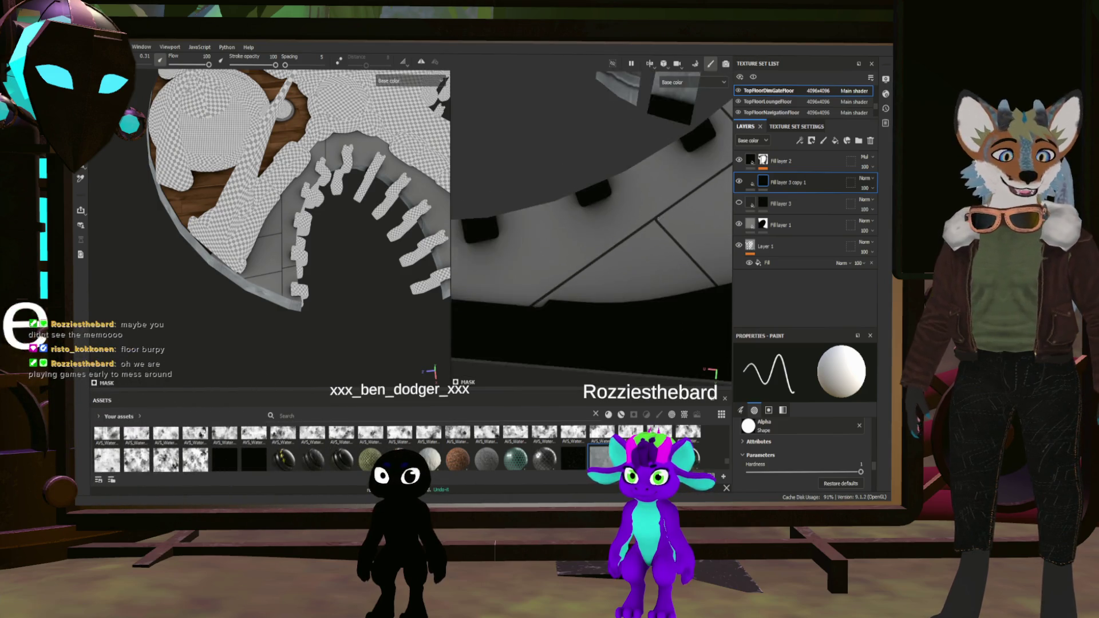
scroll(666, 205, up, 2)
scroll(665, 205, up, 2)
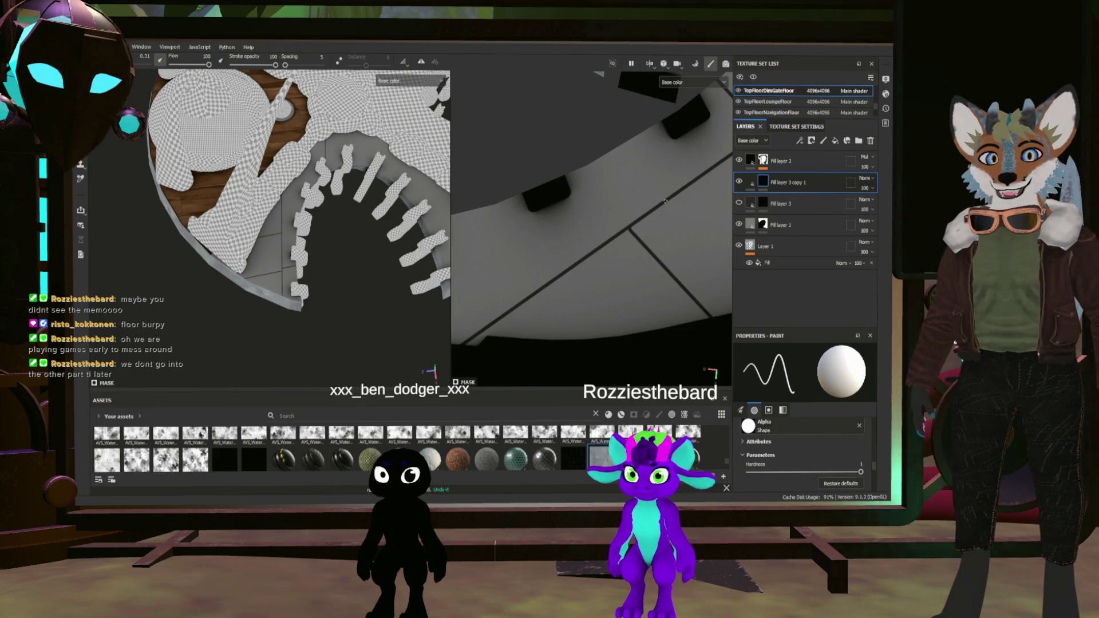
key(ctrl)
alt+drag(599, 135, 581, 212)
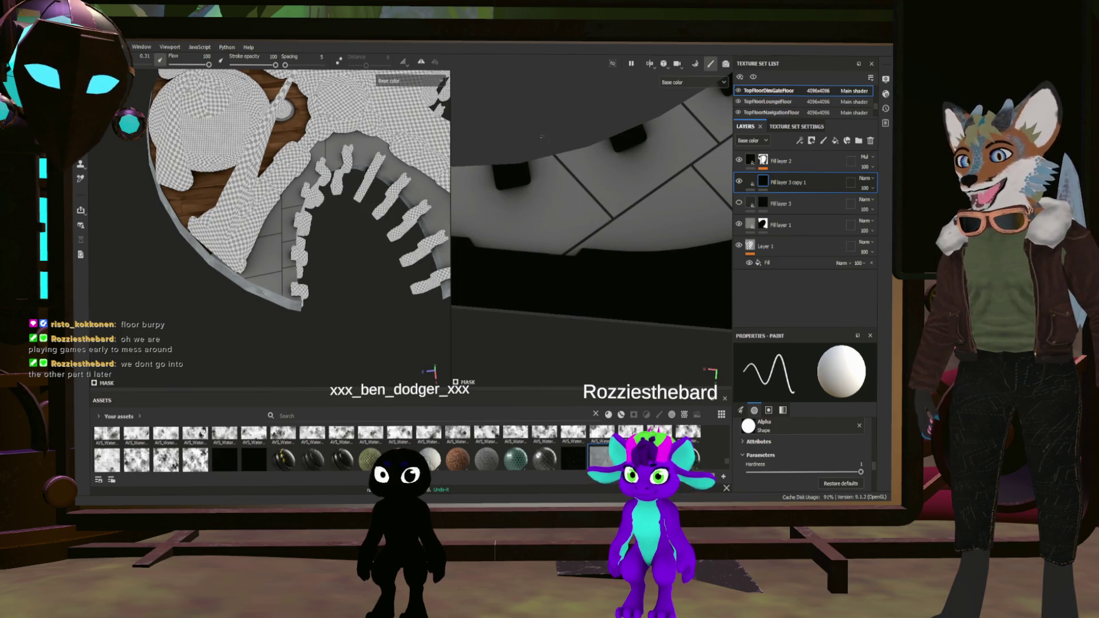
alt+drag(542, 136, 577, 161)
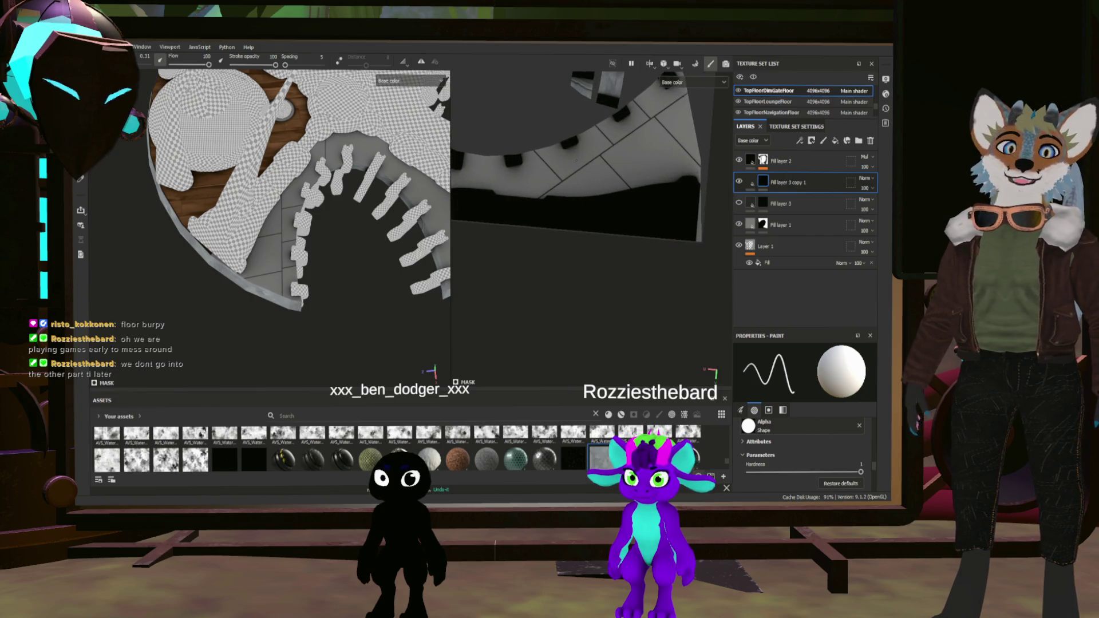
scroll(592, 192, up, 2)
scroll(592, 192, up, 2)
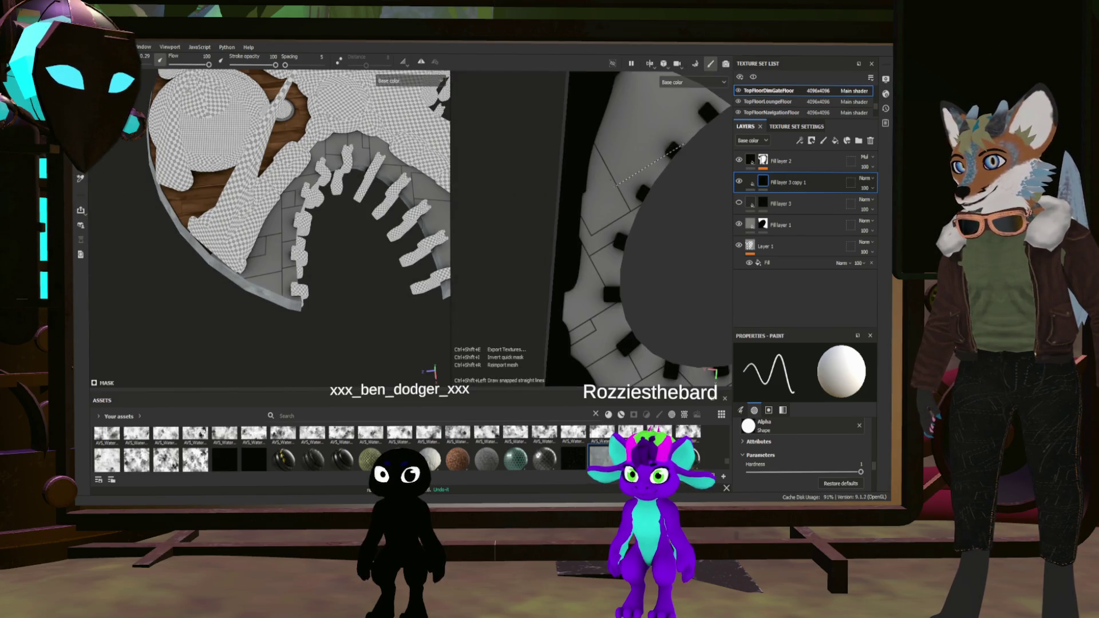
scroll(636, 228, up, 2)
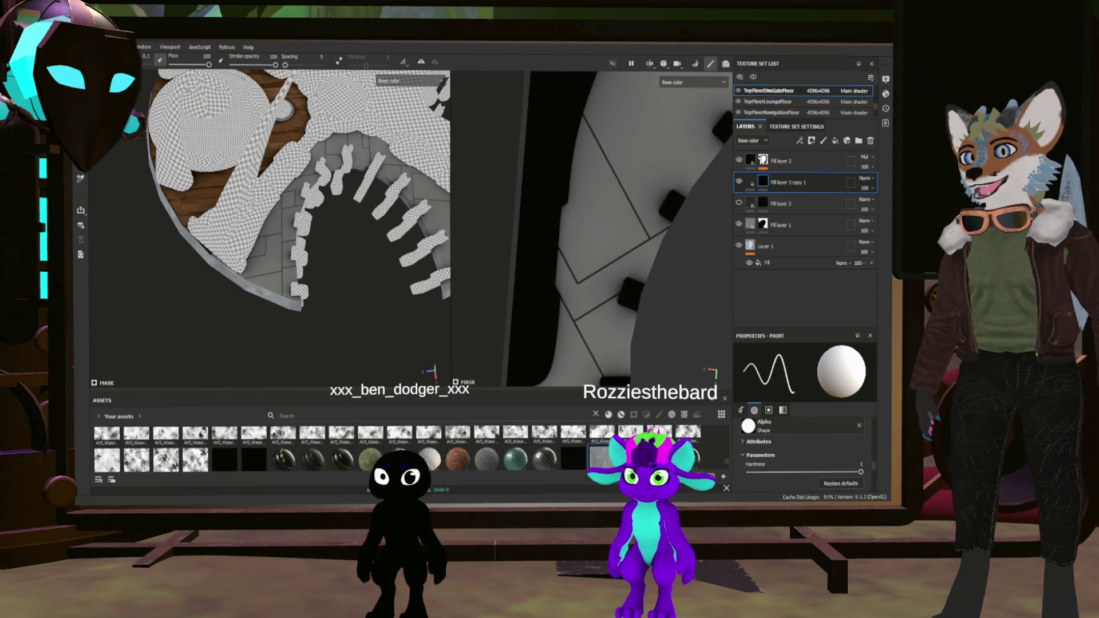
scroll(593, 228, down, 3)
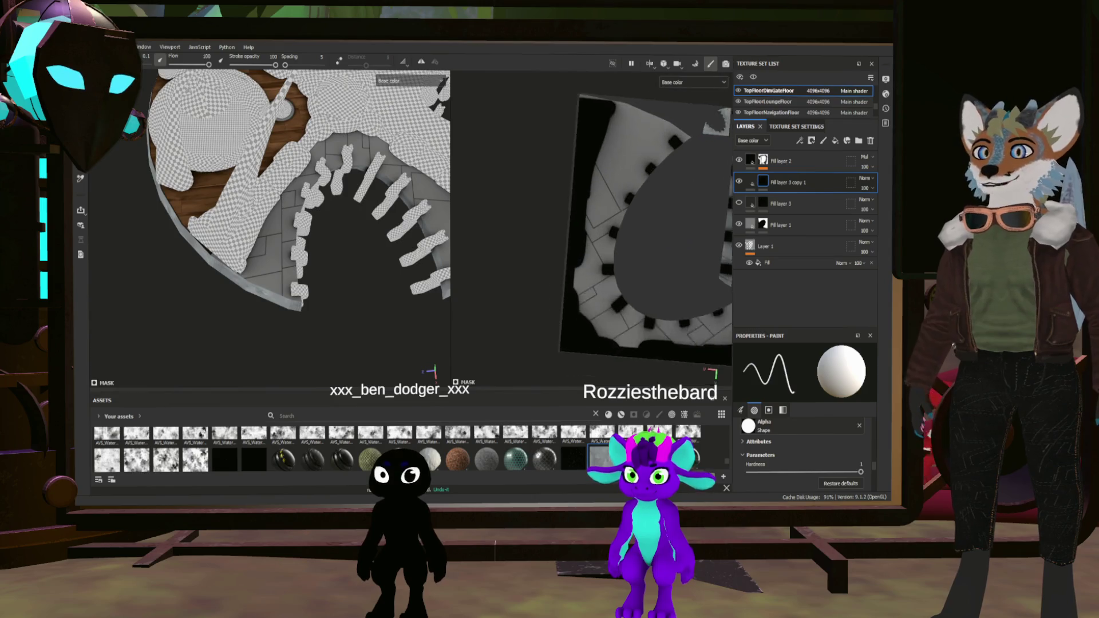
scroll(593, 228, up, 2)
scroll(593, 228, up, 2)
scroll(657, 149, up, 1)
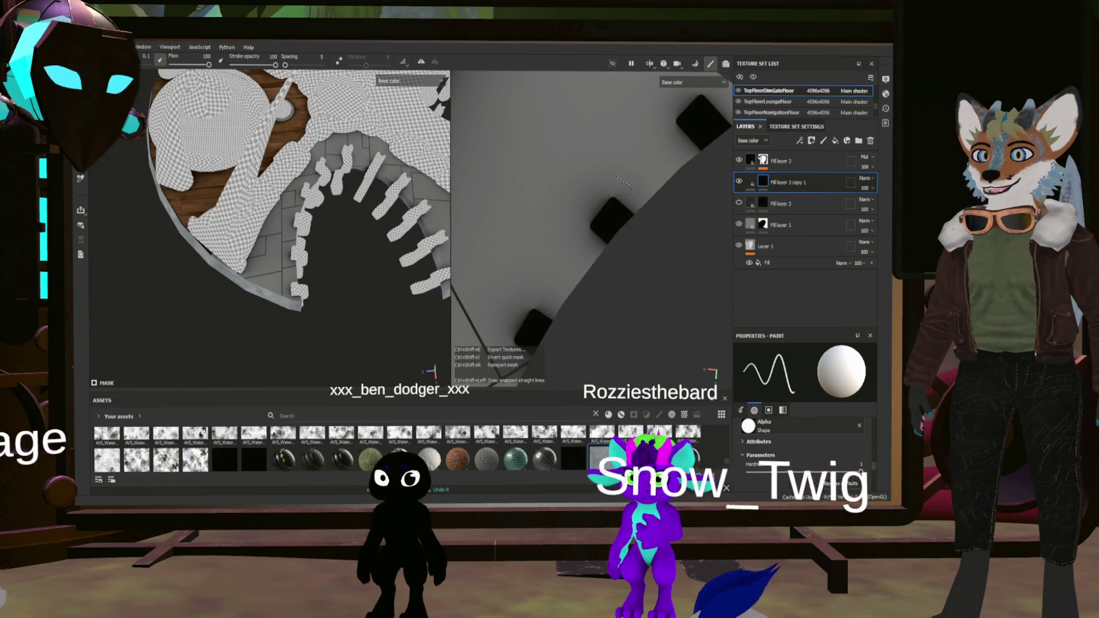
scroll(656, 150, down, 1)
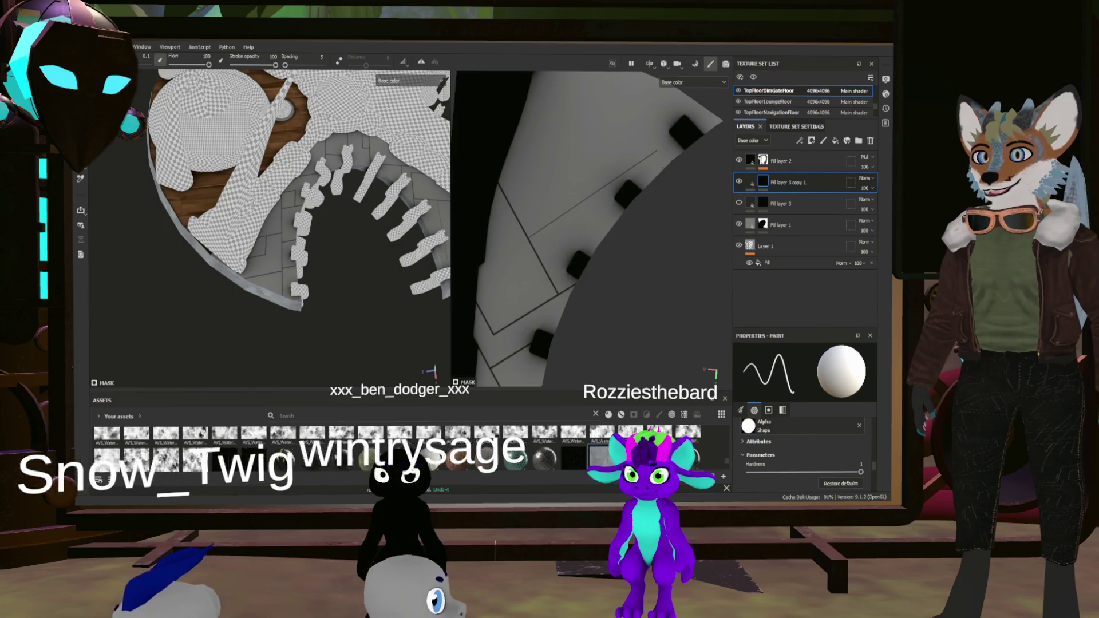
scroll(657, 150, down, 1)
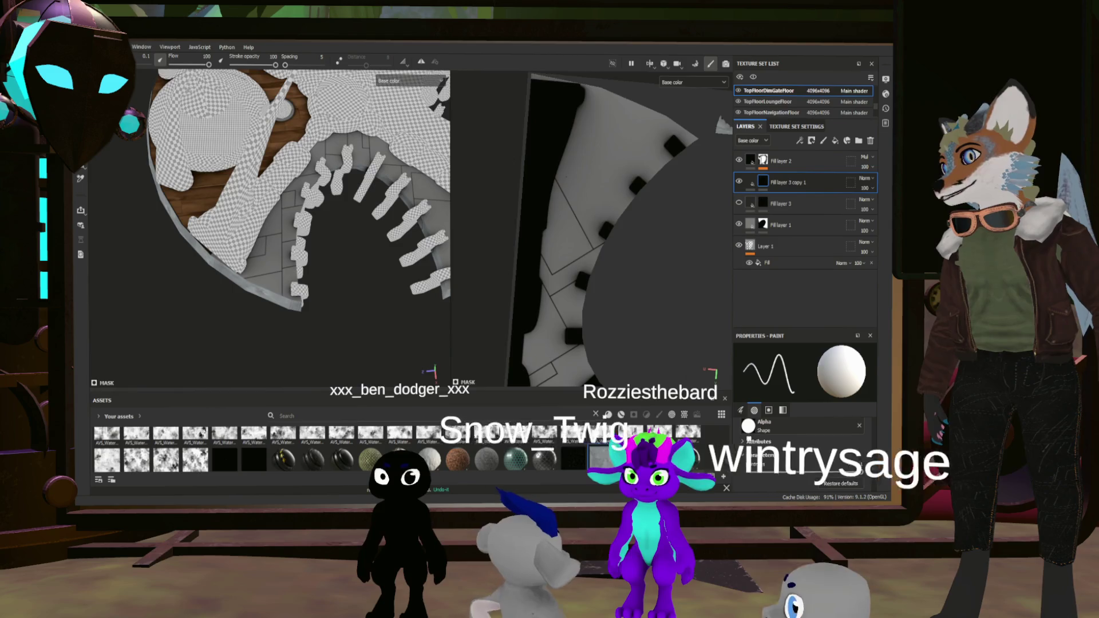
scroll(617, 199, up, 2)
scroll(594, 194, up, 1)
scroll(528, 228, up, 1)
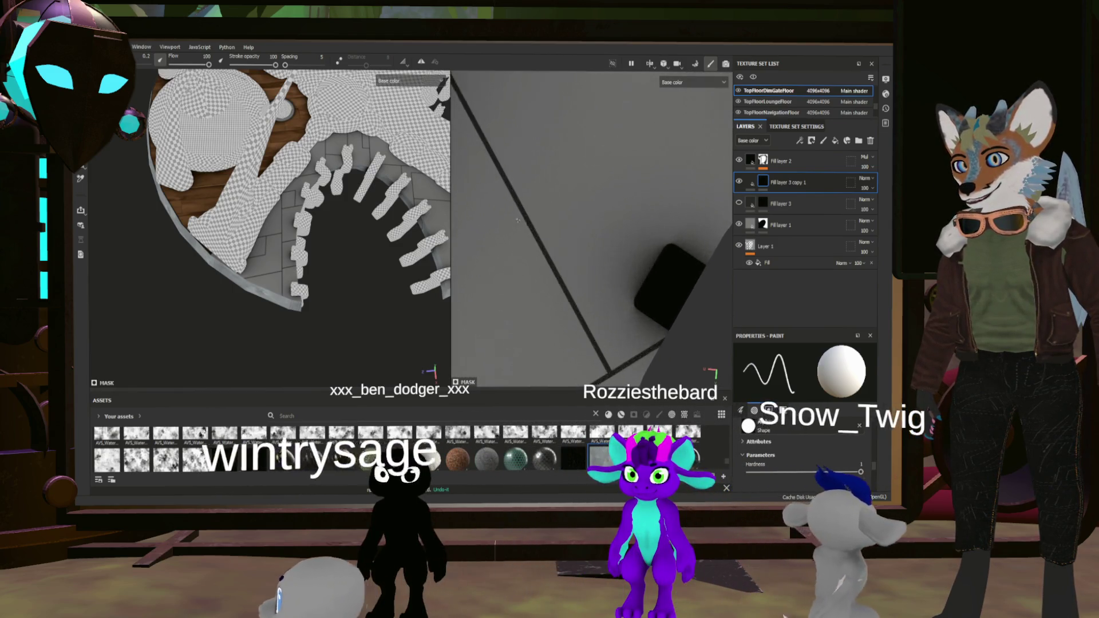
scroll(527, 228, up, 1)
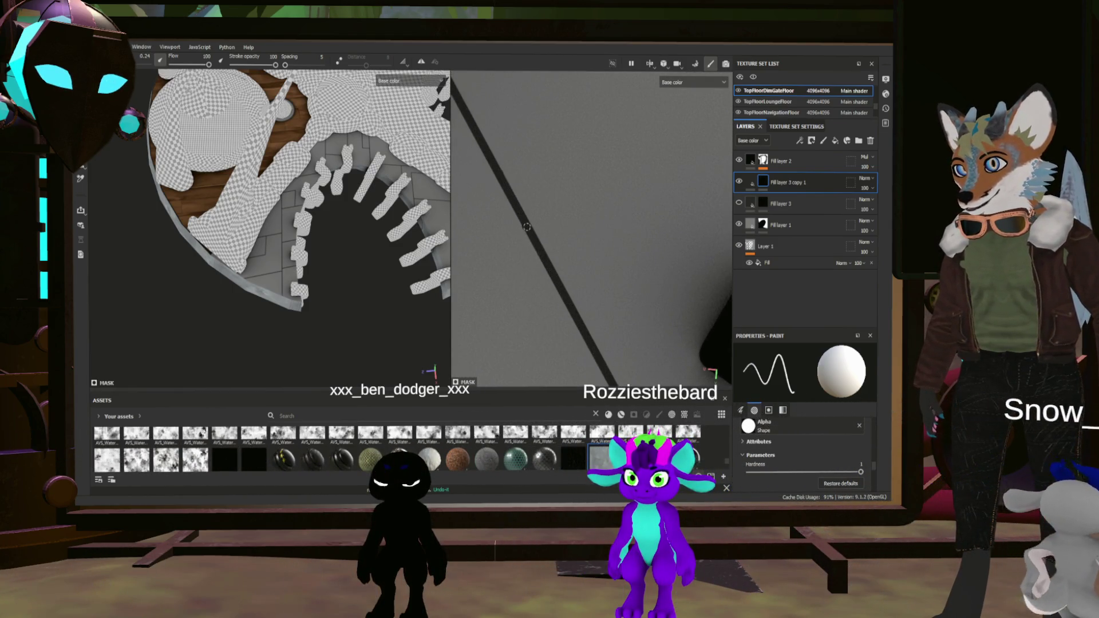
scroll(525, 226, down, 1)
scroll(526, 226, down, 1)
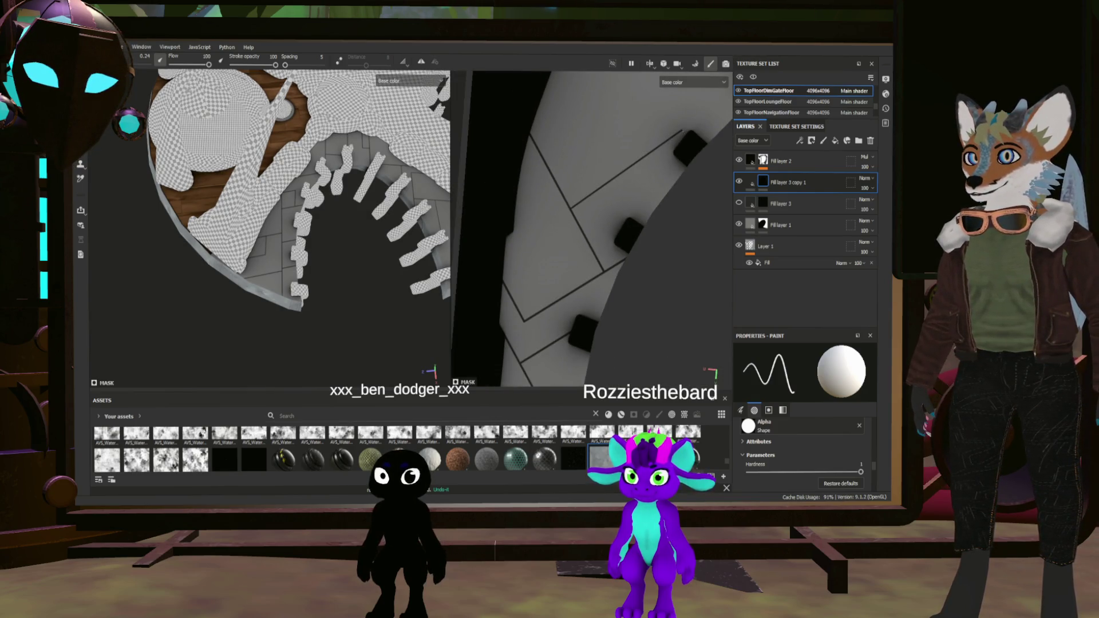
scroll(691, 128, up, 1)
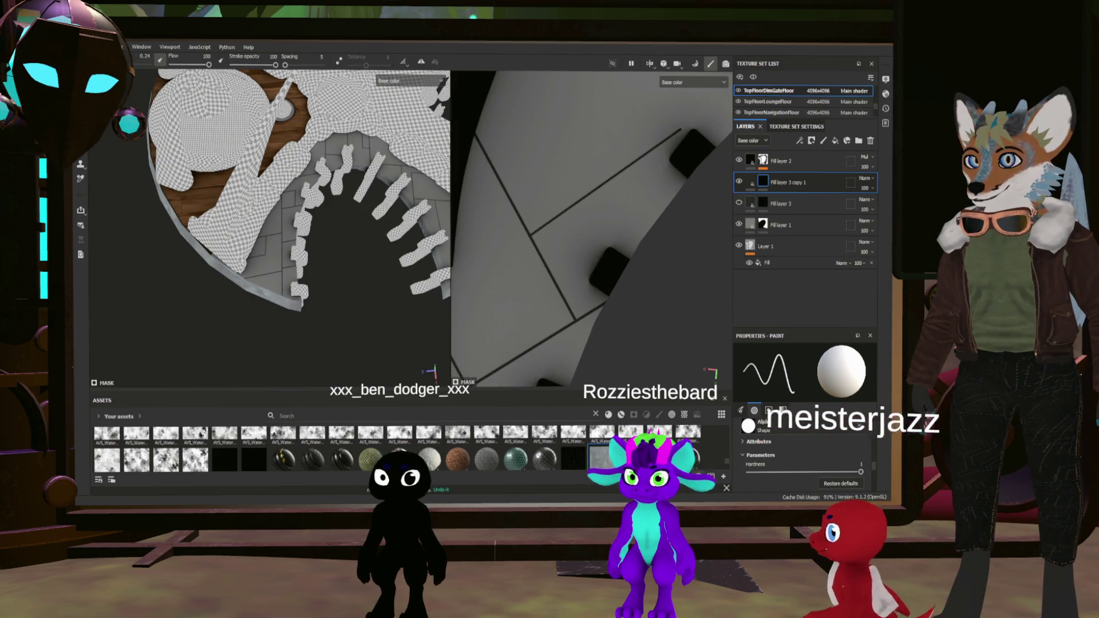
scroll(601, 228, down, 1)
scroll(601, 227, down, 1)
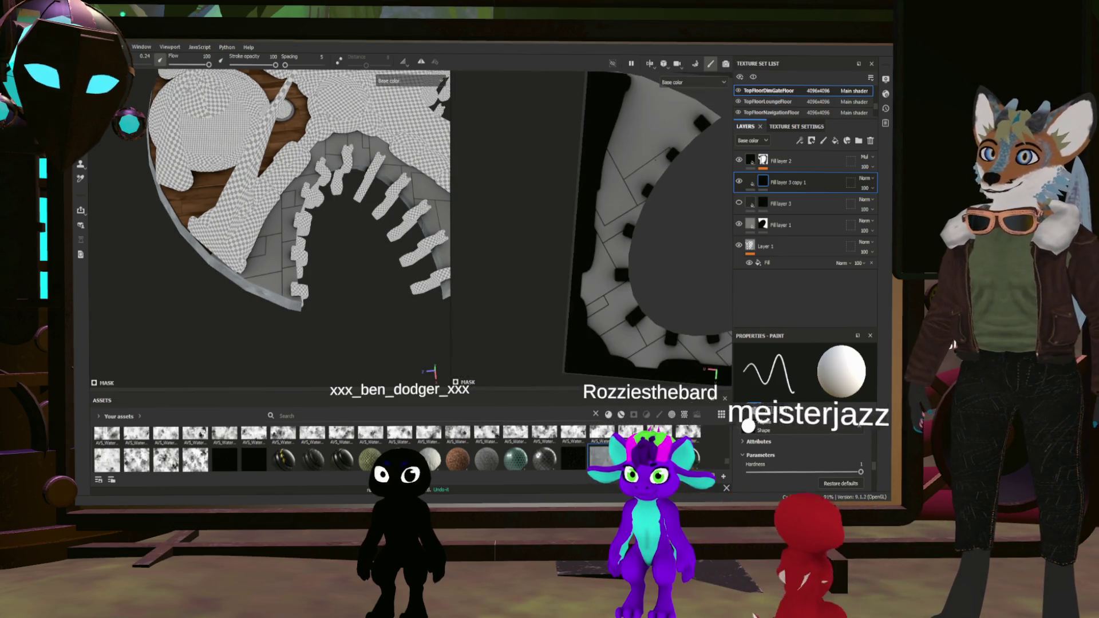
Preview a straight rivet row in the UV view, then switch to the 3D-only layout with F2
middle_drag(601, 228, 509, 84)
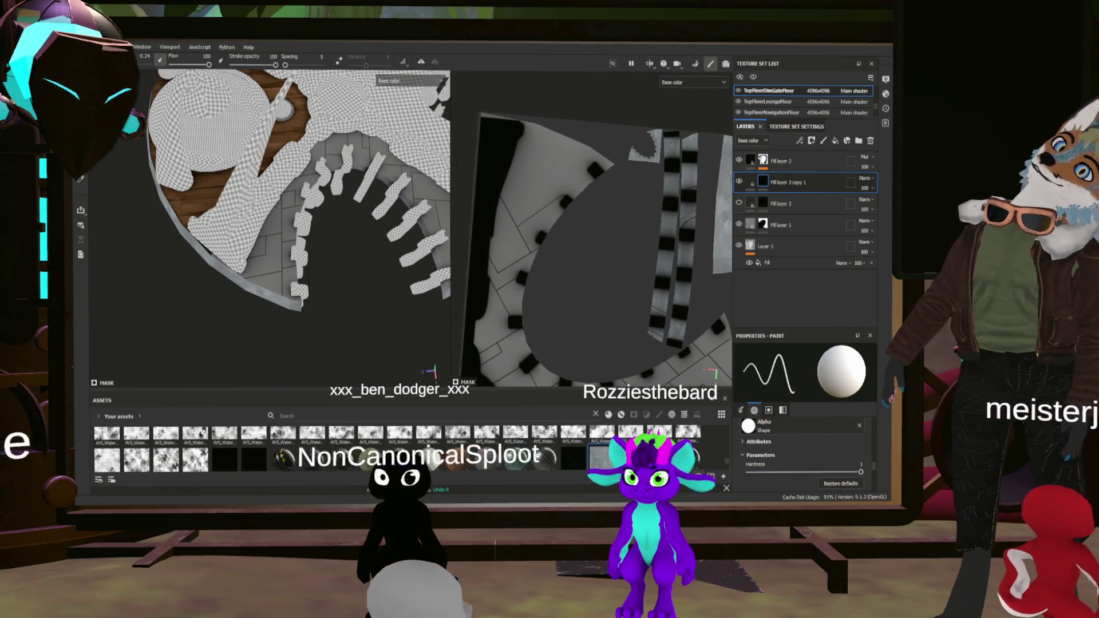
scroll(592, 232, up, 2)
scroll(592, 232, up, 2)
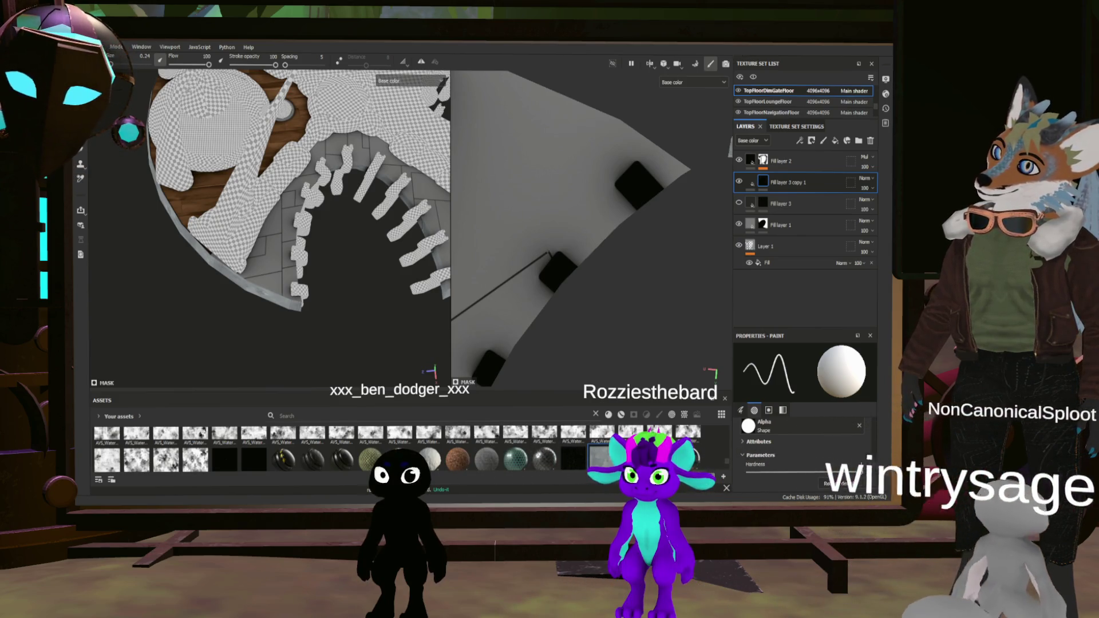
scroll(591, 229, down, 2)
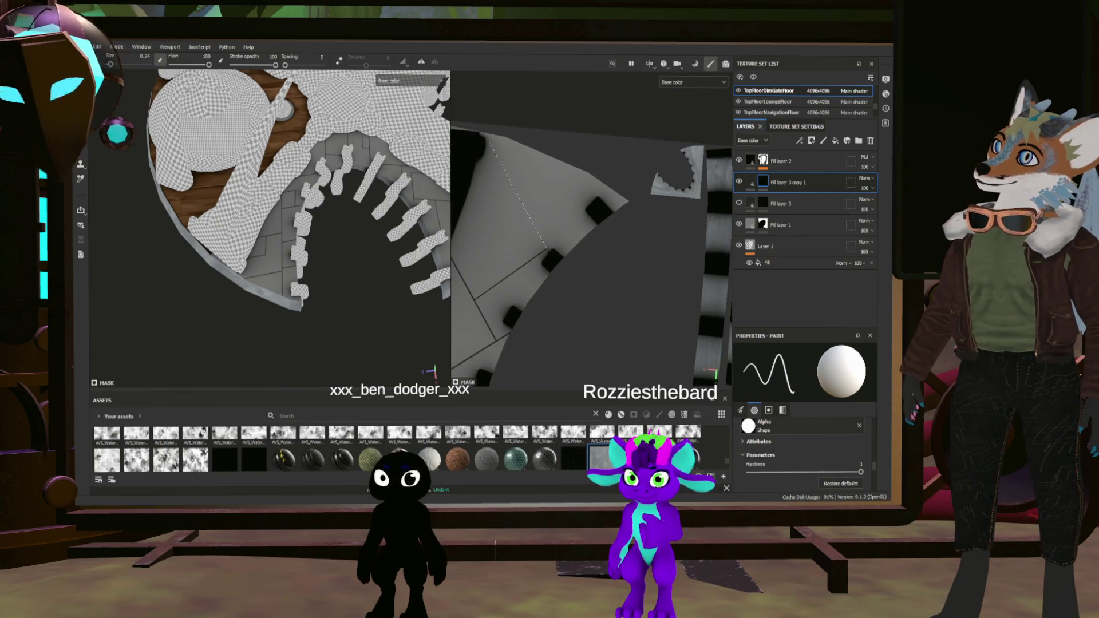
scroll(593, 232, down, 2)
scroll(592, 233, up, 2)
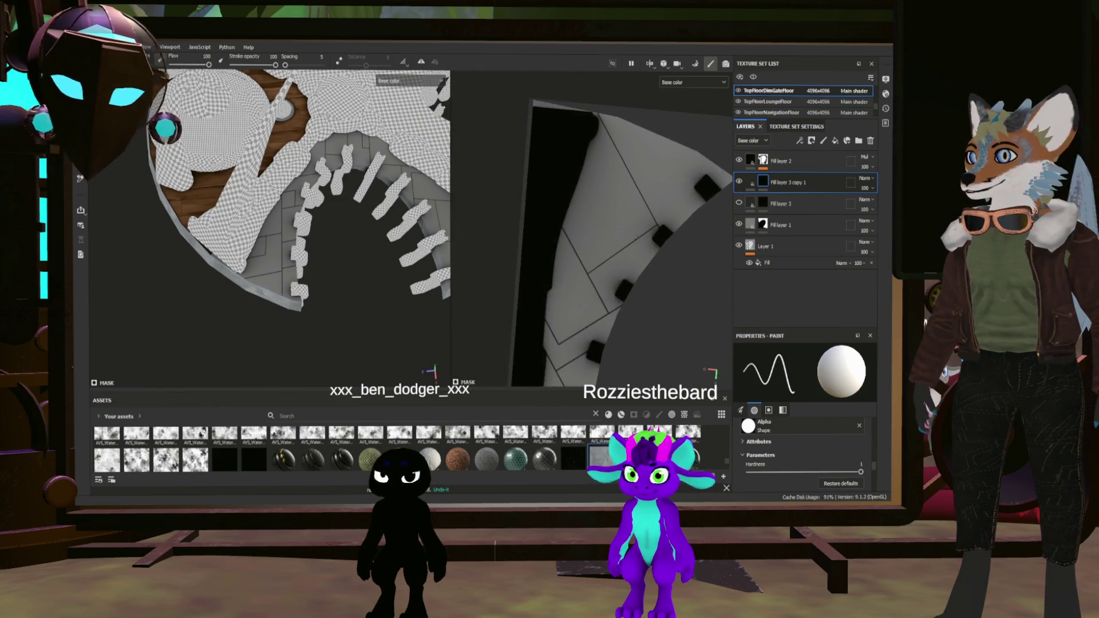
scroll(593, 232, up, 1)
middle_drag(593, 231, 619, 257)
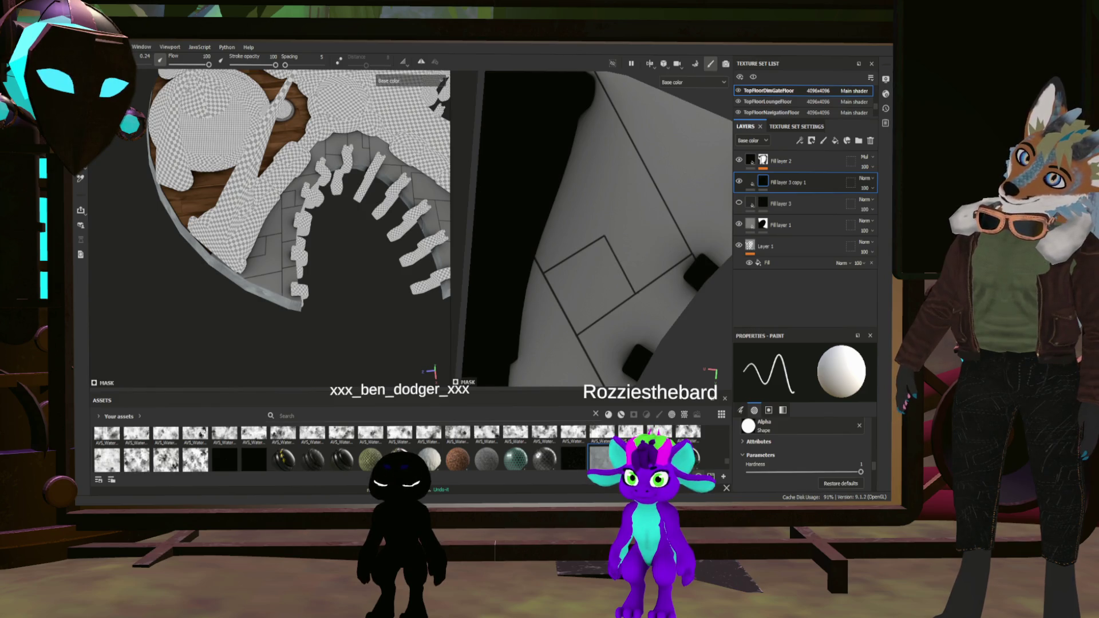
scroll(592, 232, down, 2)
middle_drag(592, 232, 549, 198)
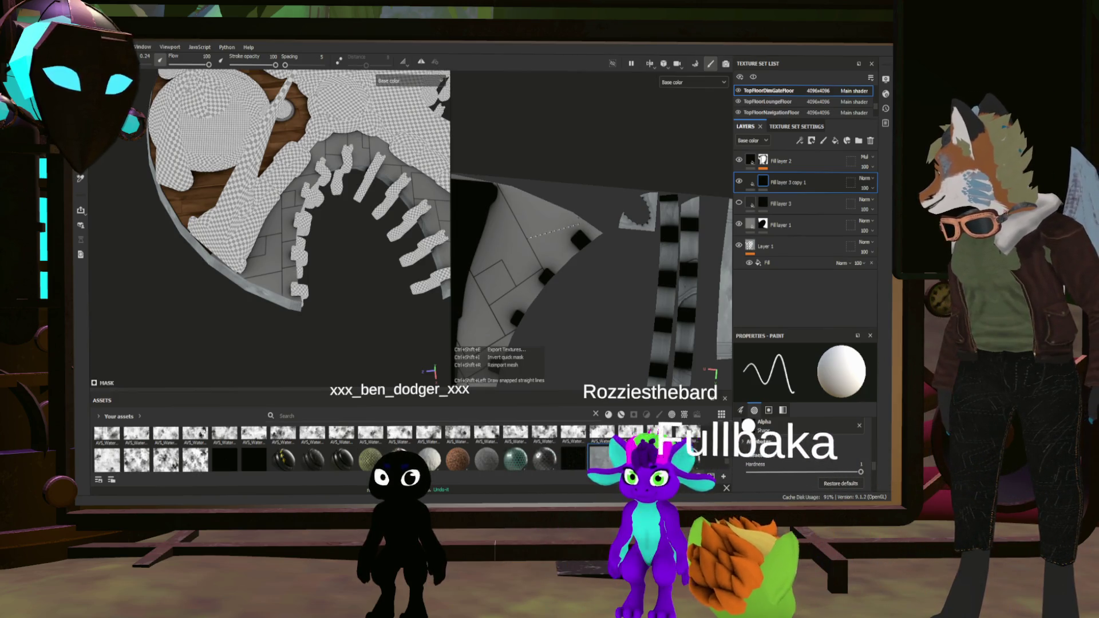
key(ctrl+shift)
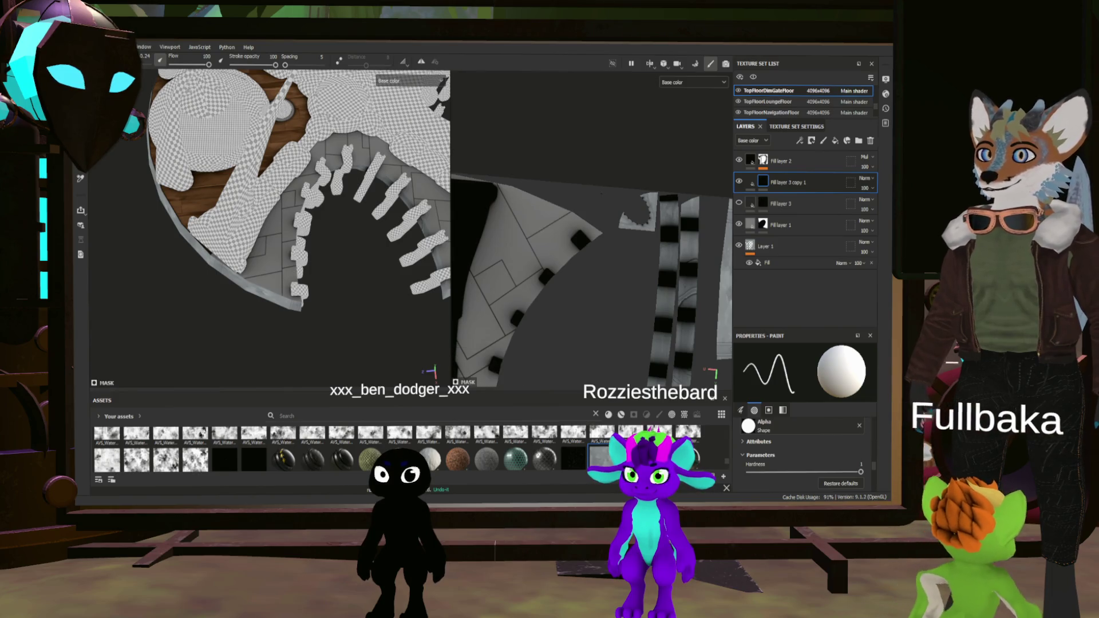
scroll(593, 266, down, 2)
scroll(592, 267, down, 1)
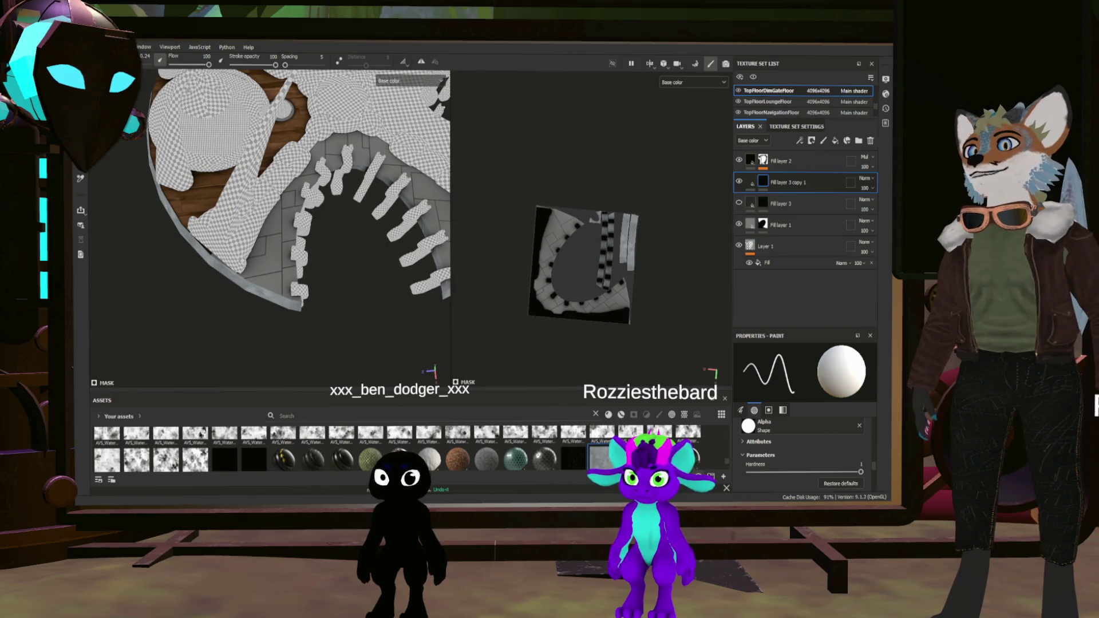
scroll(270, 229, up, 2)
scroll(270, 229, up, 2)
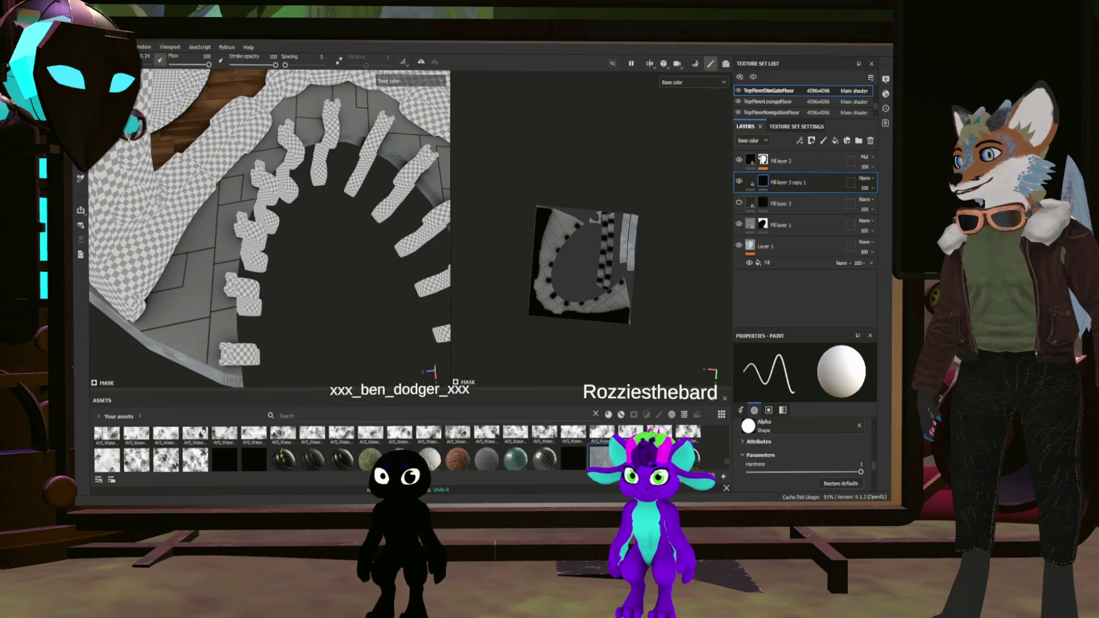
key(F2)
mouse_move(439, 294)
alt+mouse_down()
mouse_move(466, 238)
mouse_move(542, 233)
mouse_move(645, 265)
mouse_move(538, 263)
mouse_move(404, 280)
alt+mouse_up()
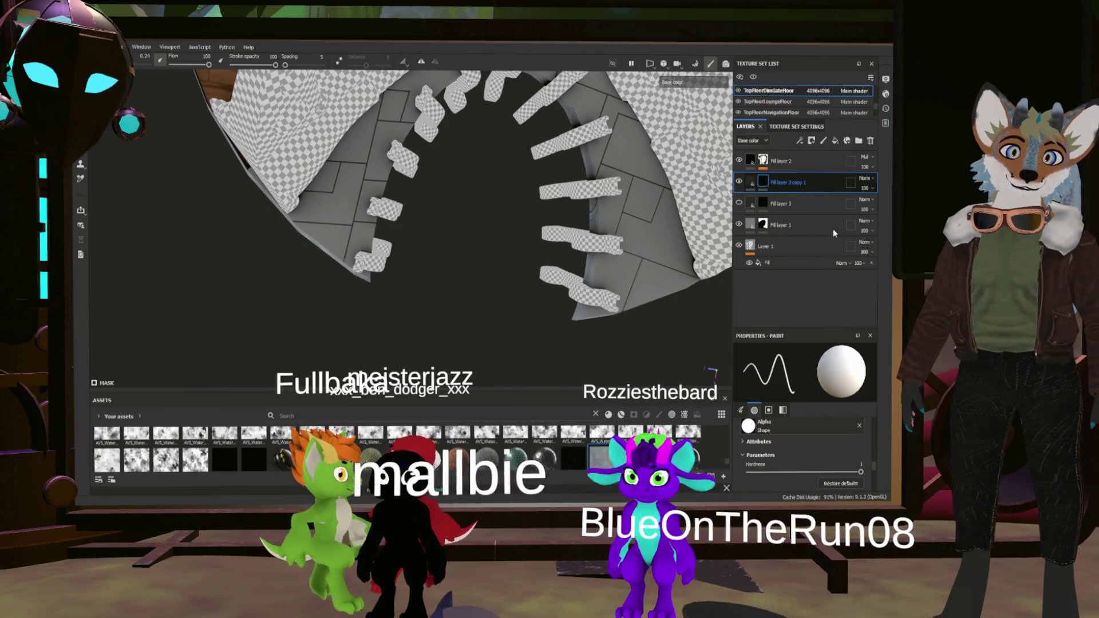
Duplicate the fill layer as Fill layer 3 copy 2 and select its mask
key(ctrl+d)
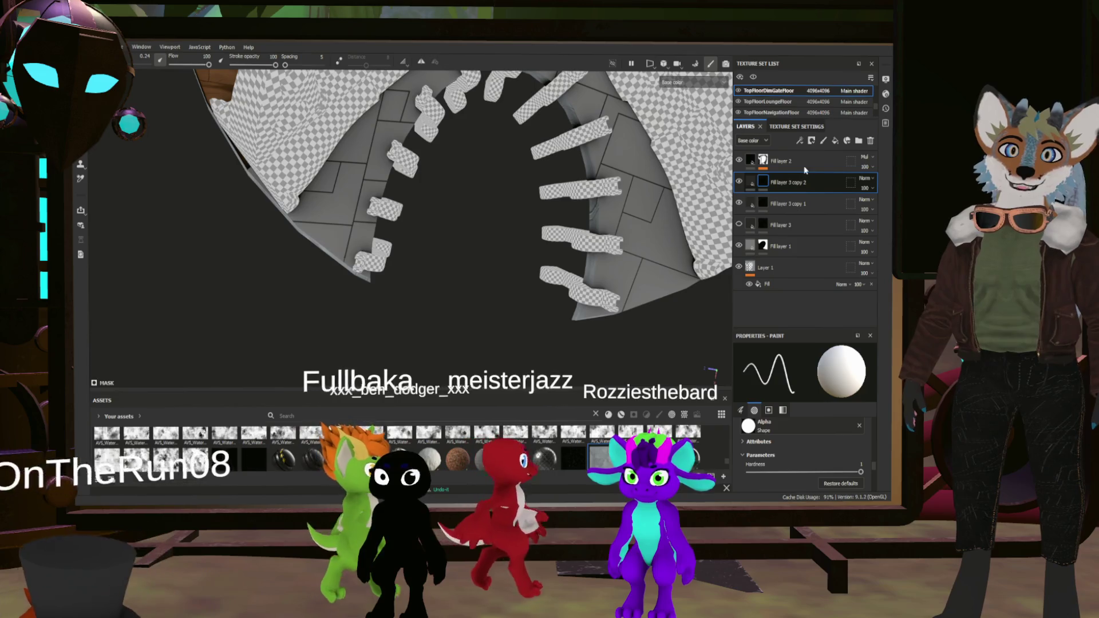
click(800, 137)
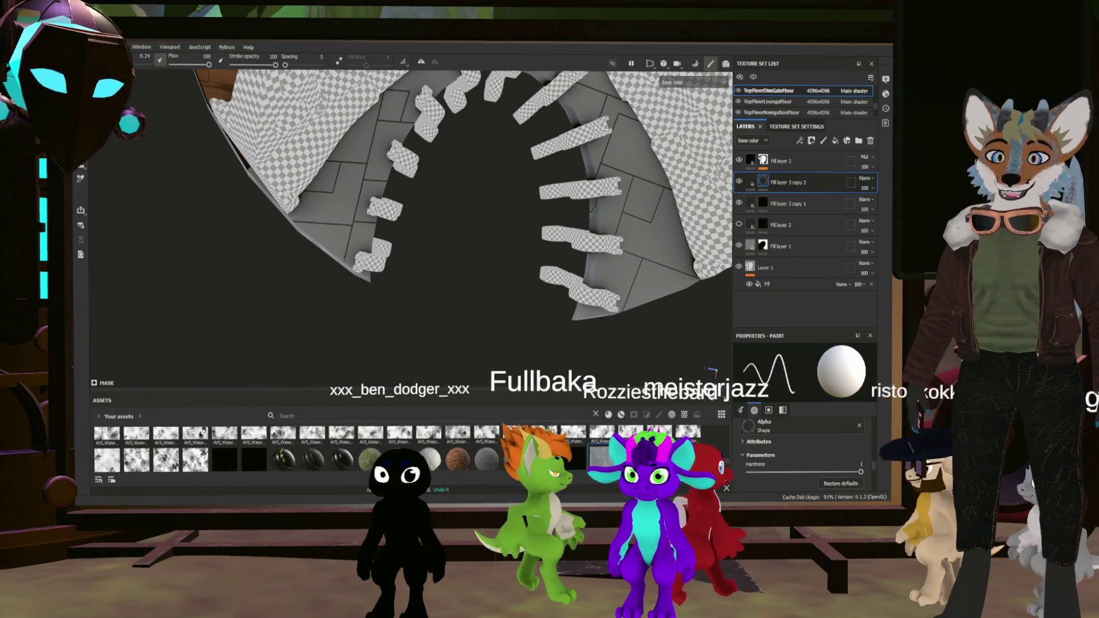
scroll(412, 224, up, 2)
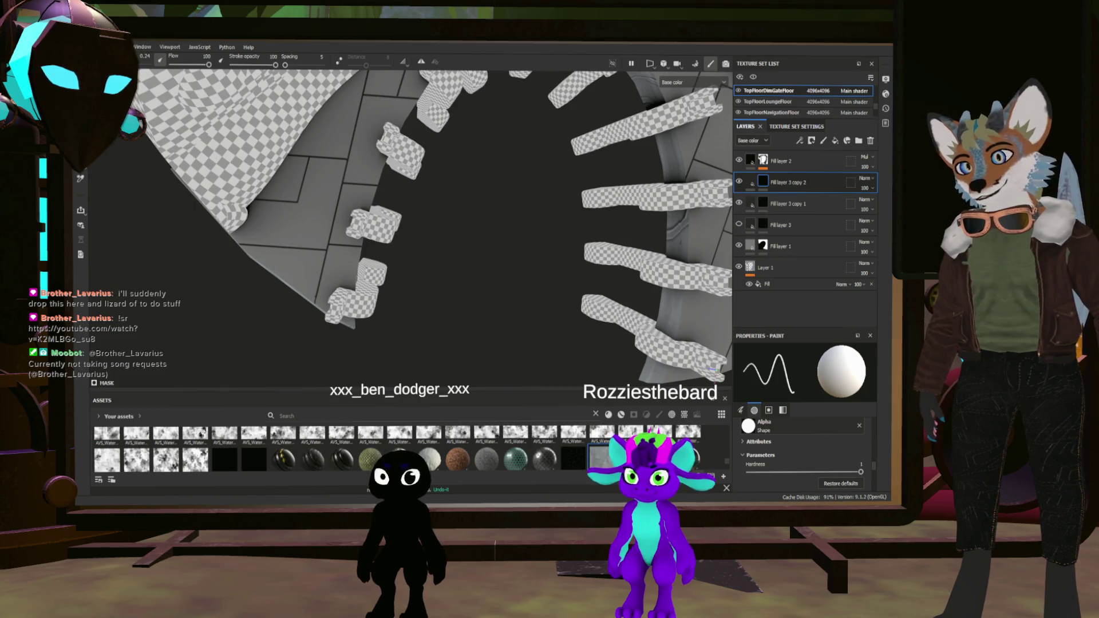
alt+drag(466, 116, 453, 185)
scroll(412, 223, up, 3)
scroll(413, 224, up, 2)
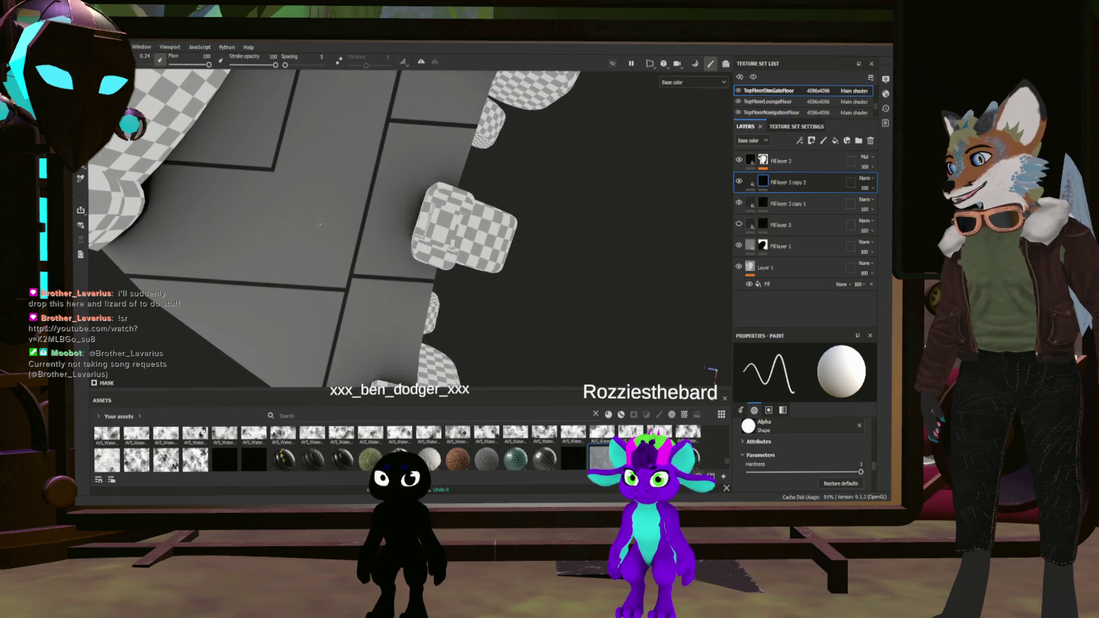
alt+drag(412, 224, 460, 214)
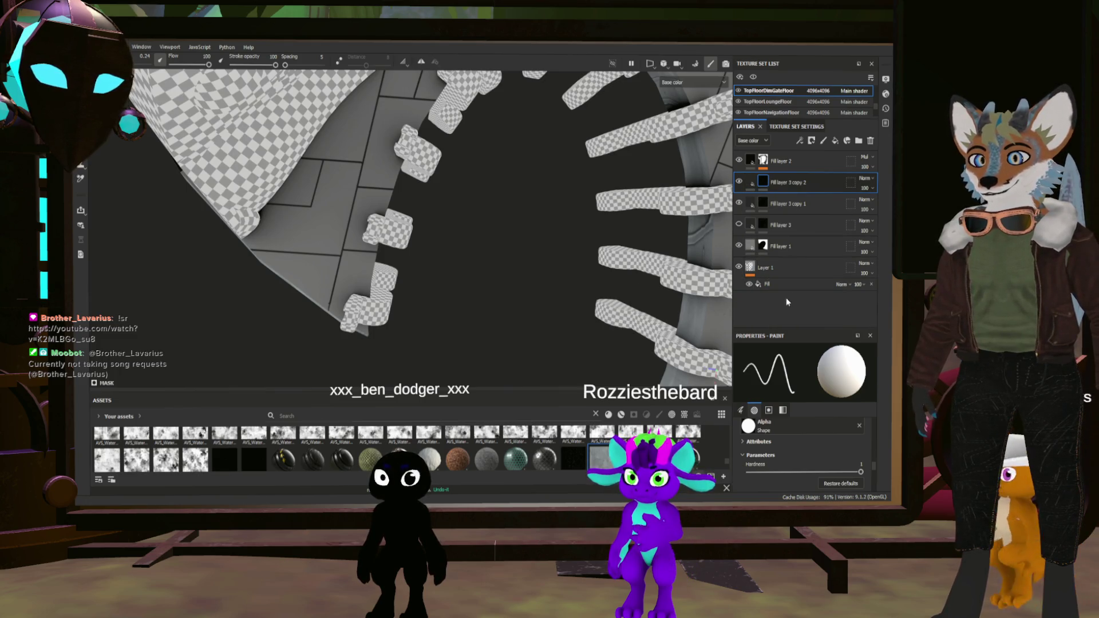
Orbit around the arch to inspect the panel edges and show the fill settings
alt+drag(601, 283, 712, 371)
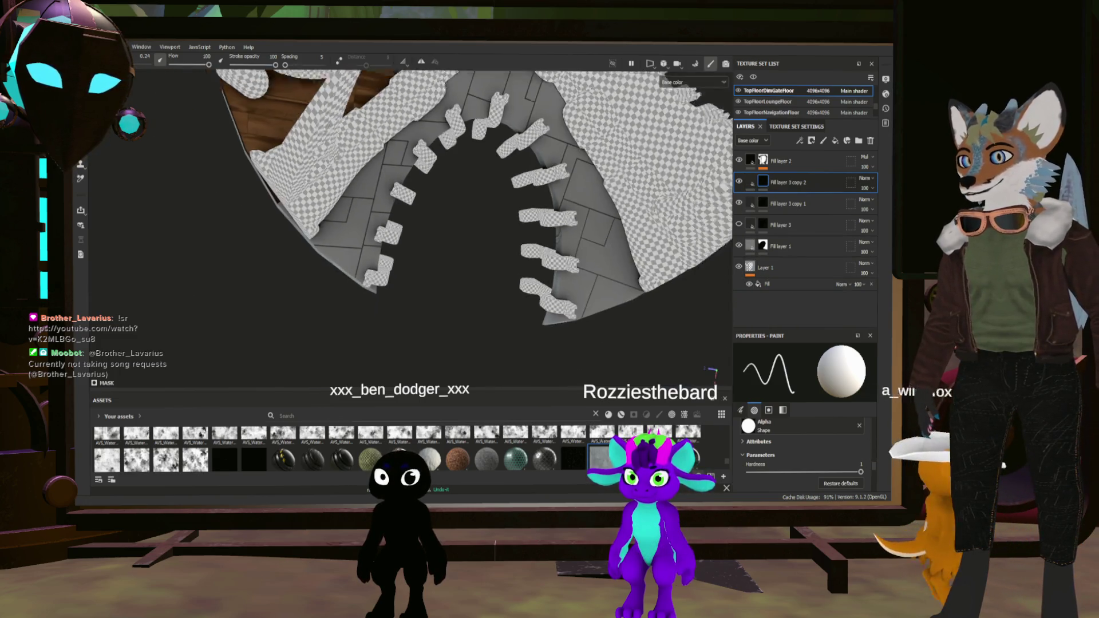
alt+drag(412, 223, 465, 202)
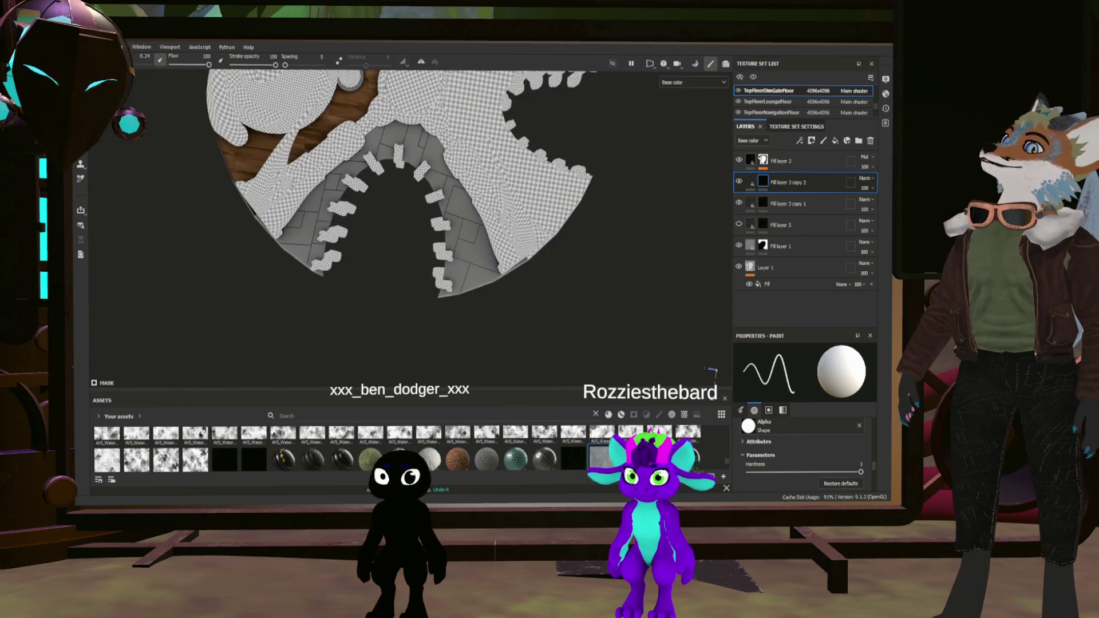
scroll(712, 371, up, 3)
scroll(712, 371, up, 3)
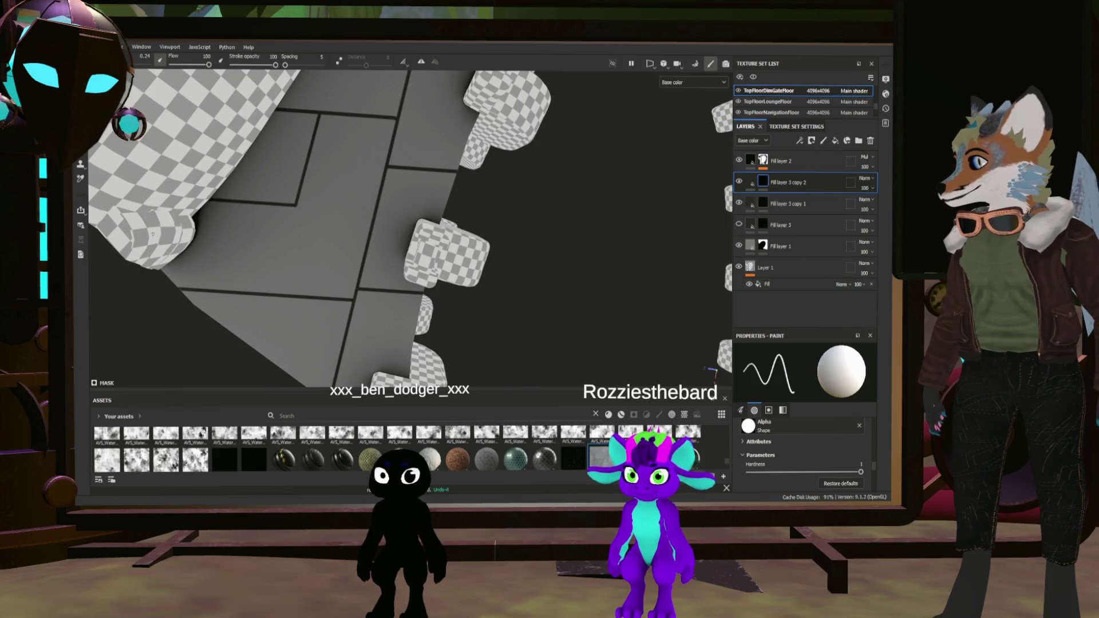
alt+drag(712, 371, 601, 283)
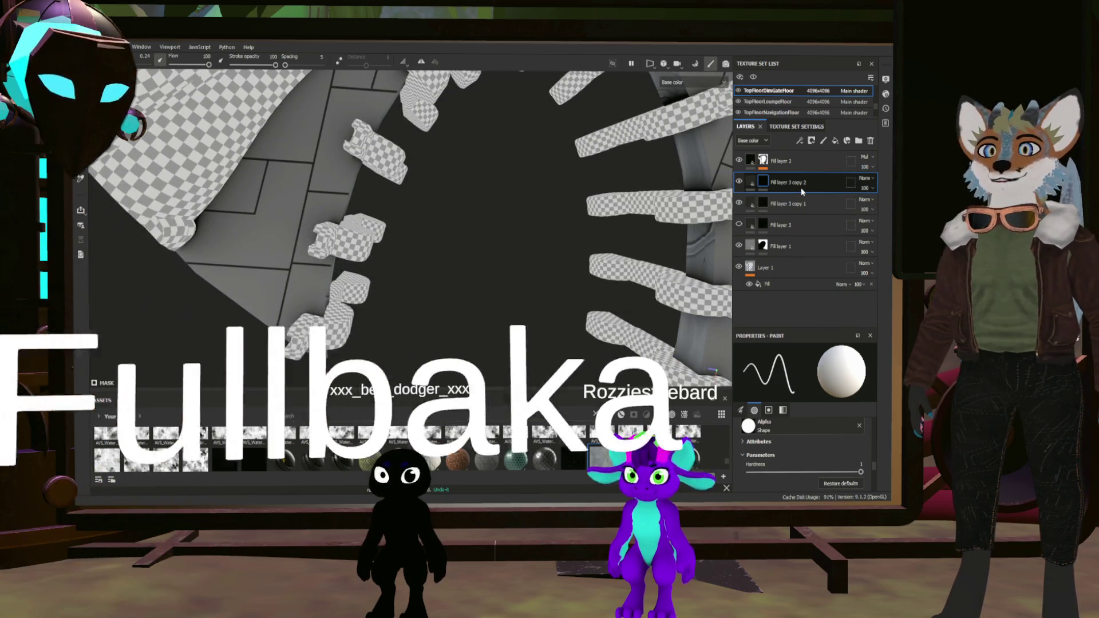
click(751, 182)
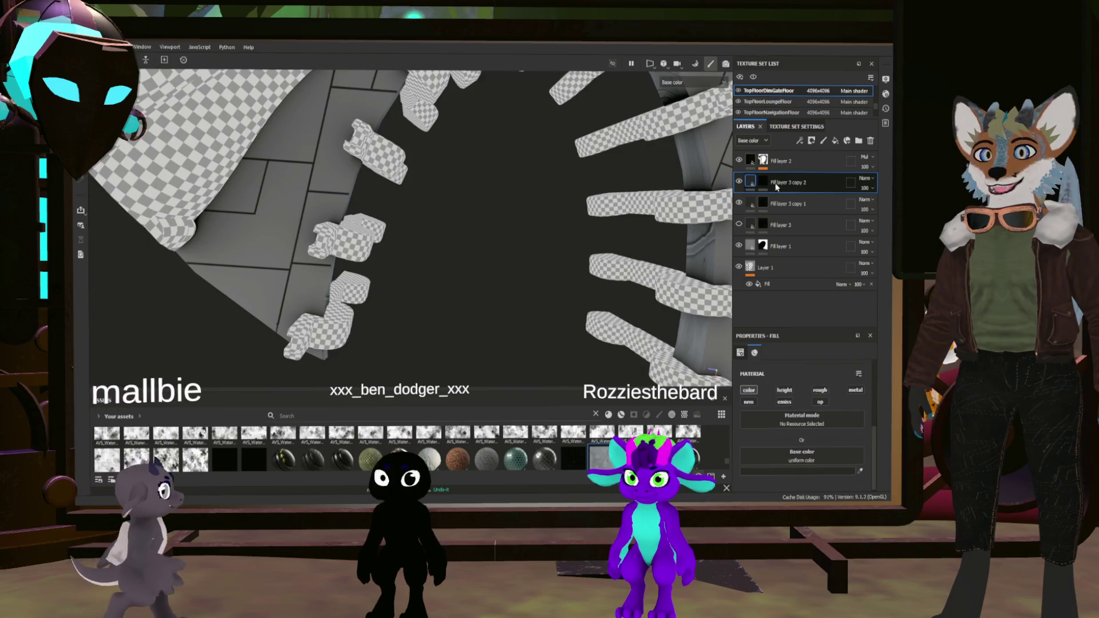
Duplicate the fill layer twice for copies 3 and 4, then select copy 2's mask
key(ctrl+d)
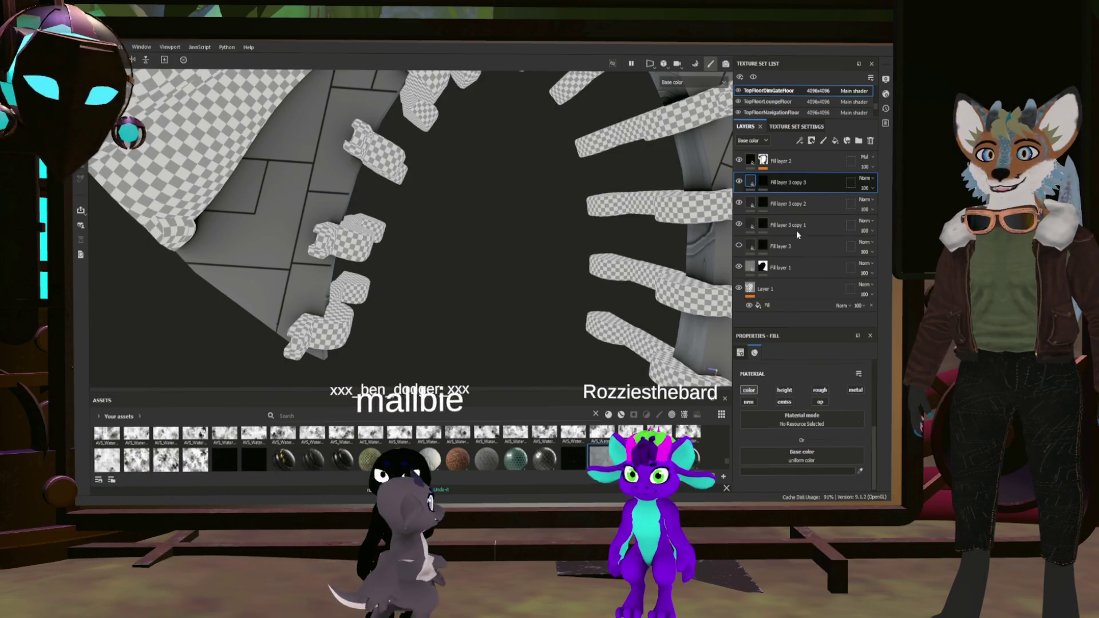
key(ctrl+d)
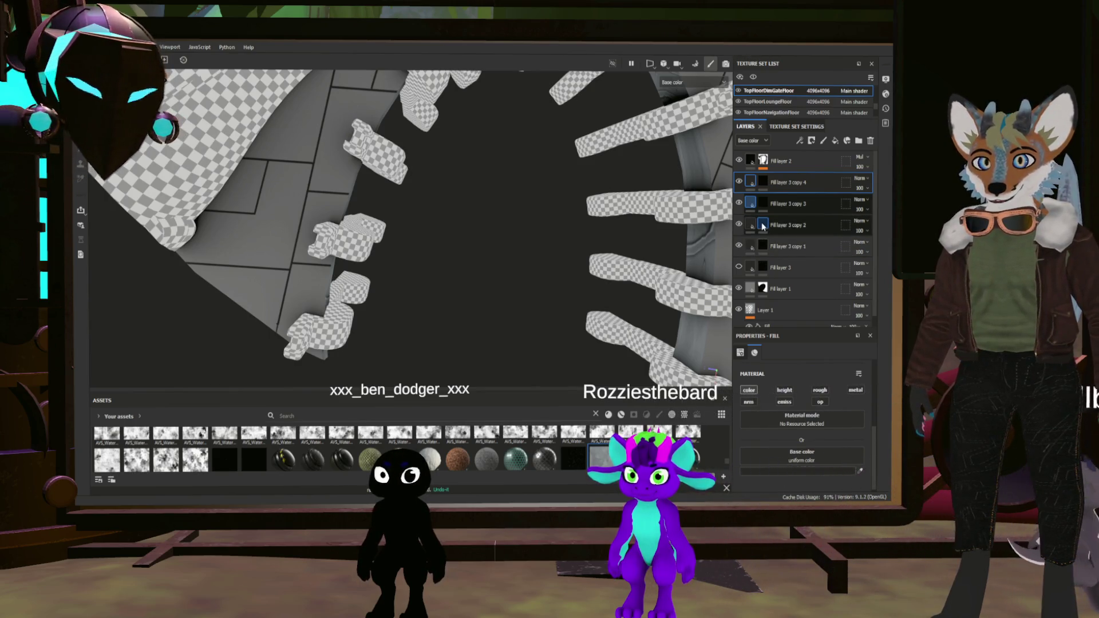
click(761, 225)
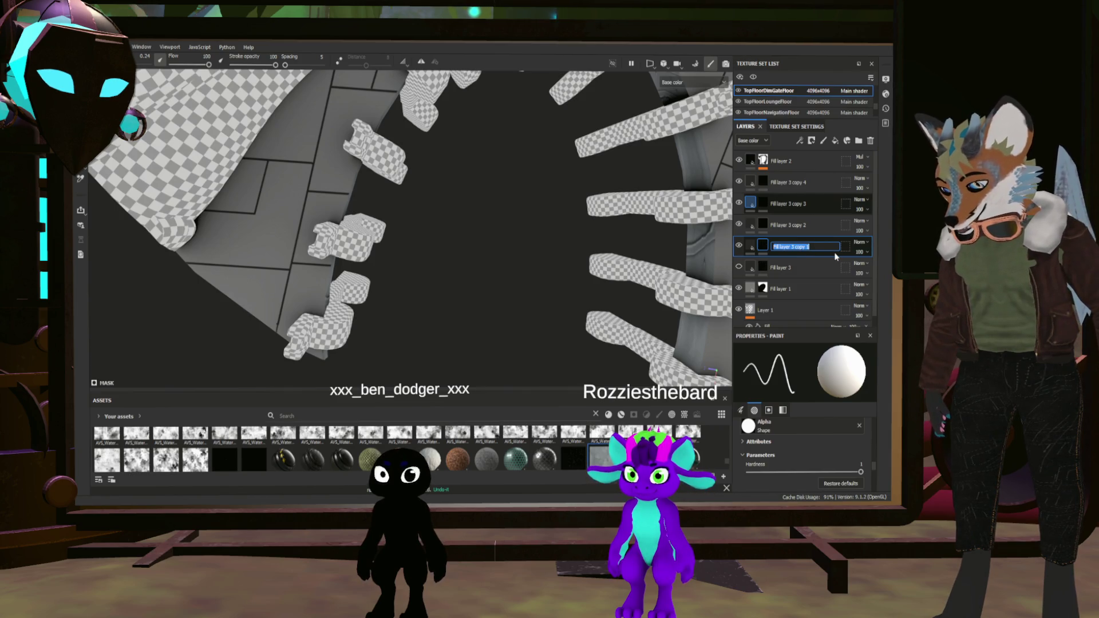
text(Panel)
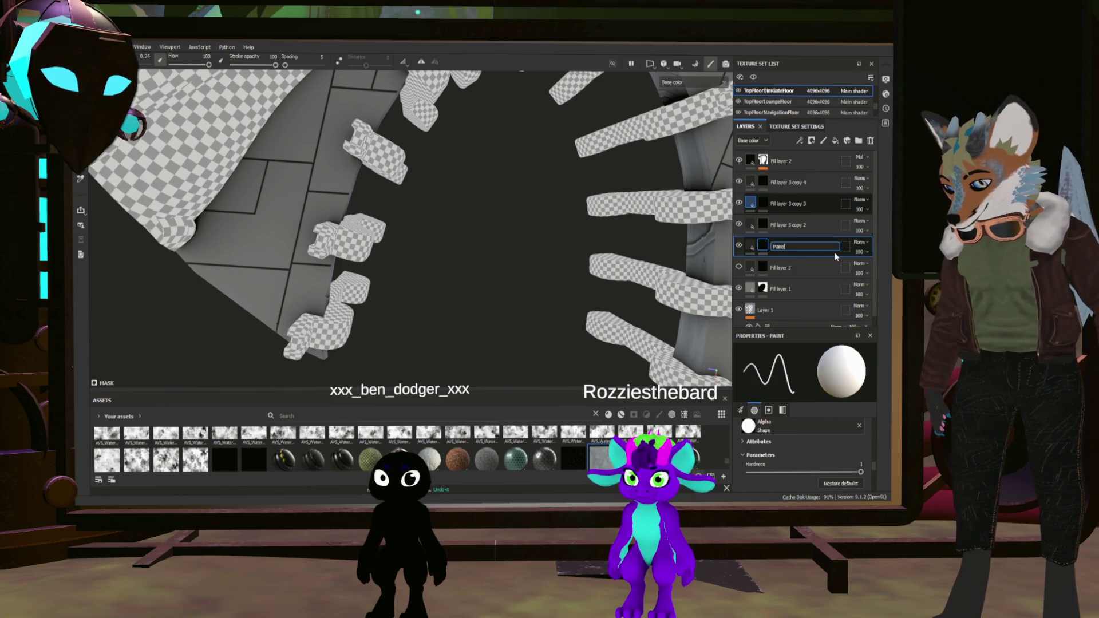
text(ling lines)
Name layers Panelling lines, BorderlandsGrunge and AO
key(Return)
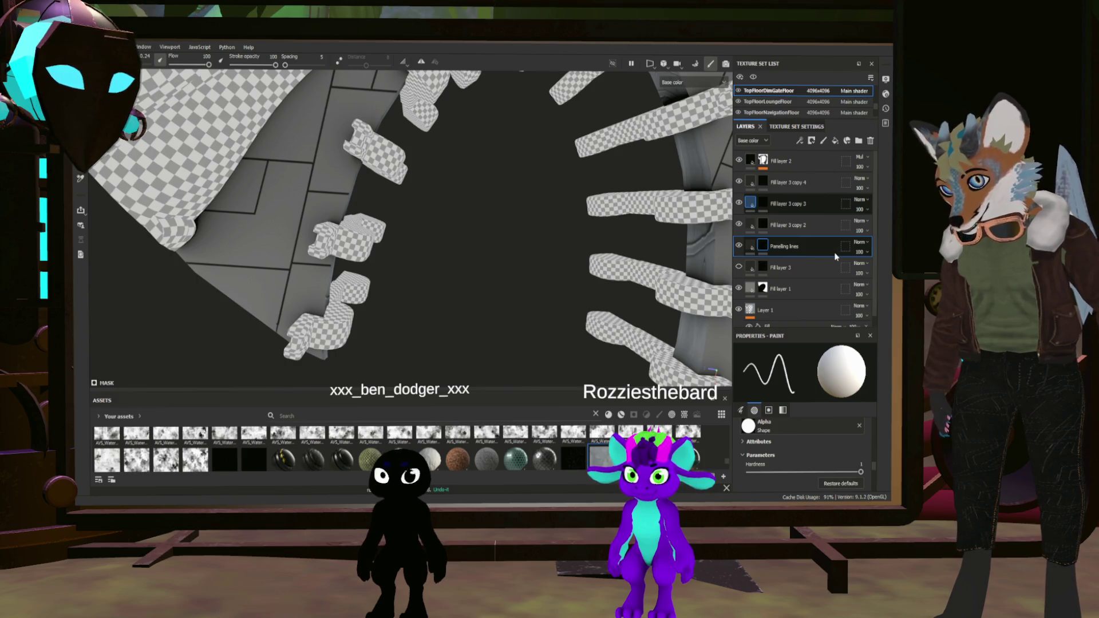
click(789, 225)
double_click(788, 225)
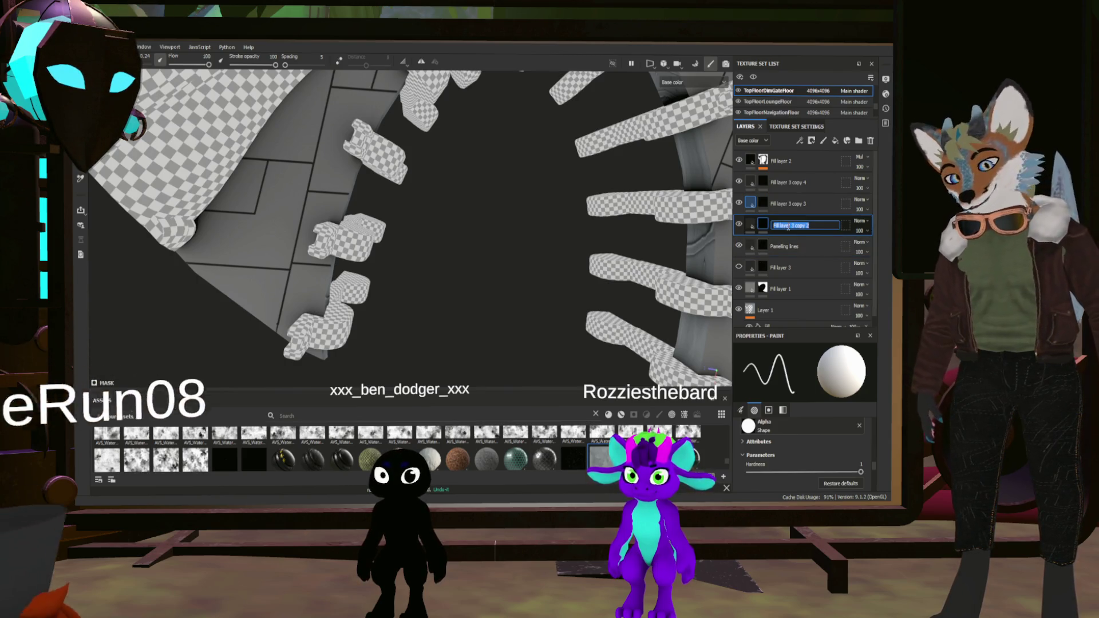
text(BorderlinesGunge)
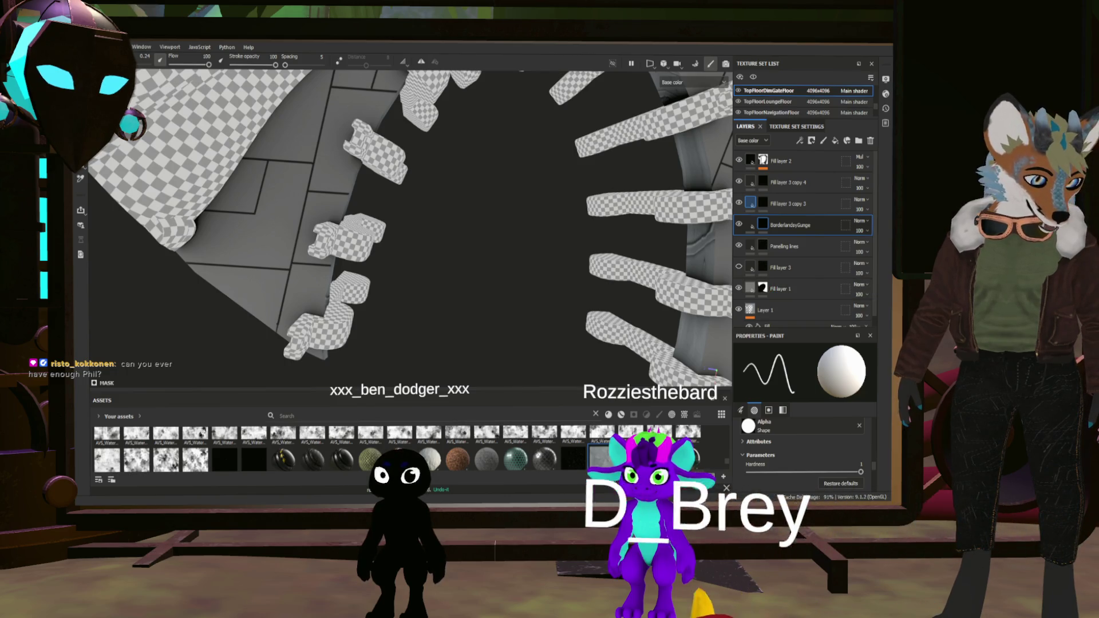
scroll(774, 310, down, 1)
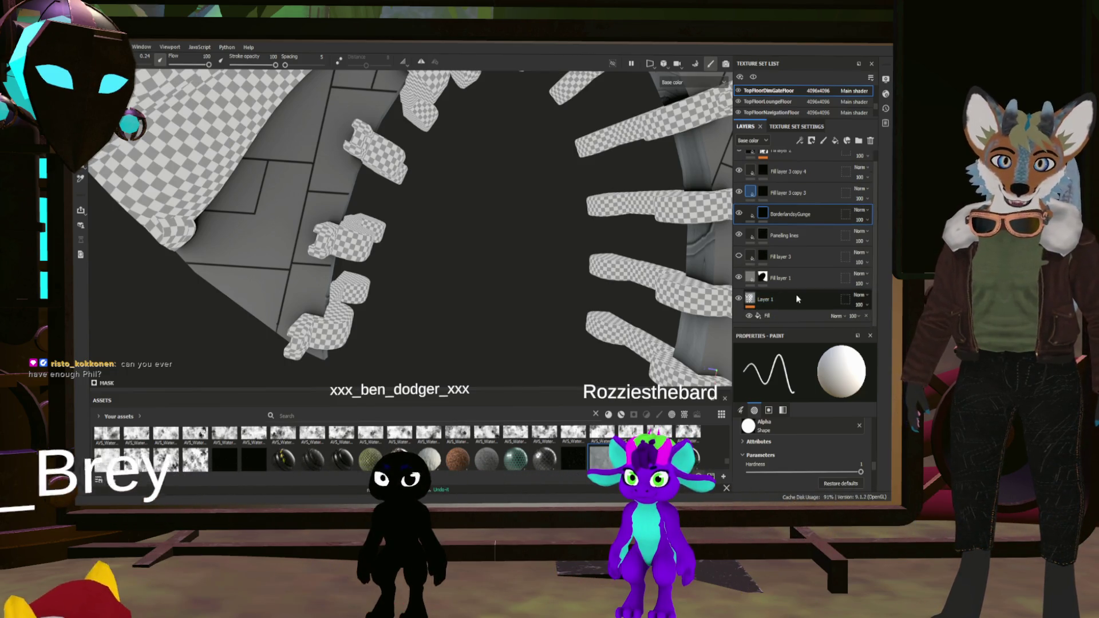
scroll(800, 282, up, 1)
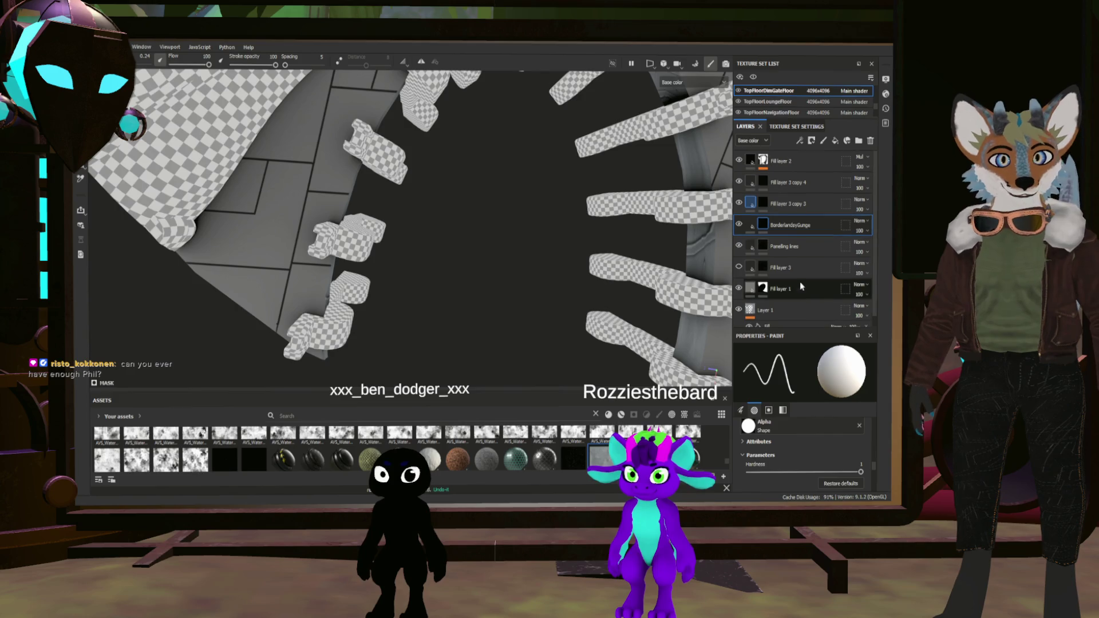
double_click(781, 161)
text(A)
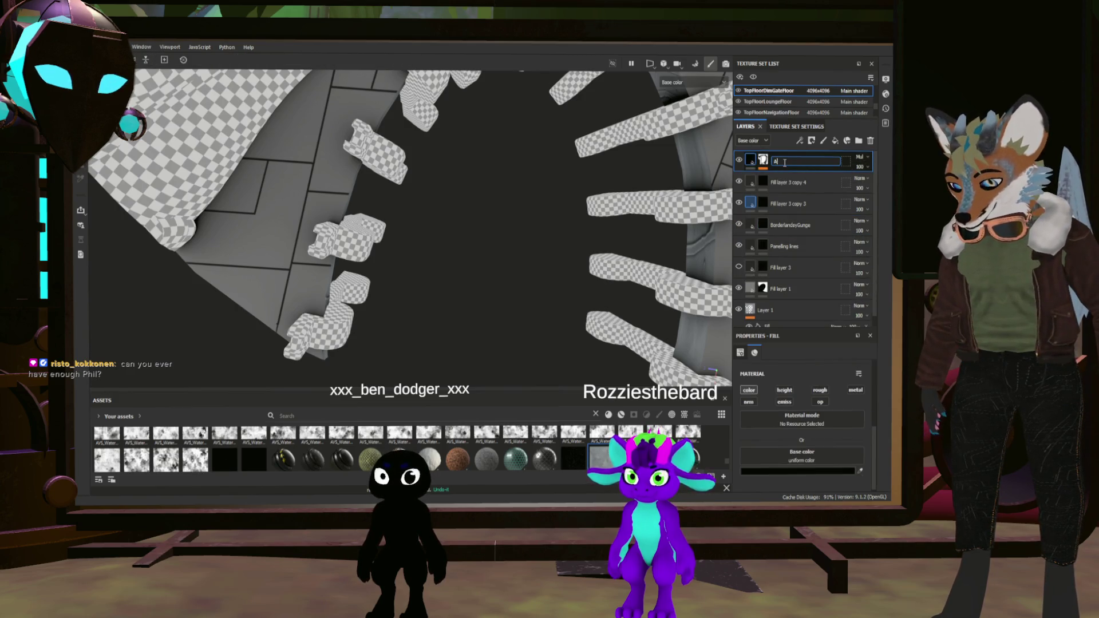
text(O)
key(Return)
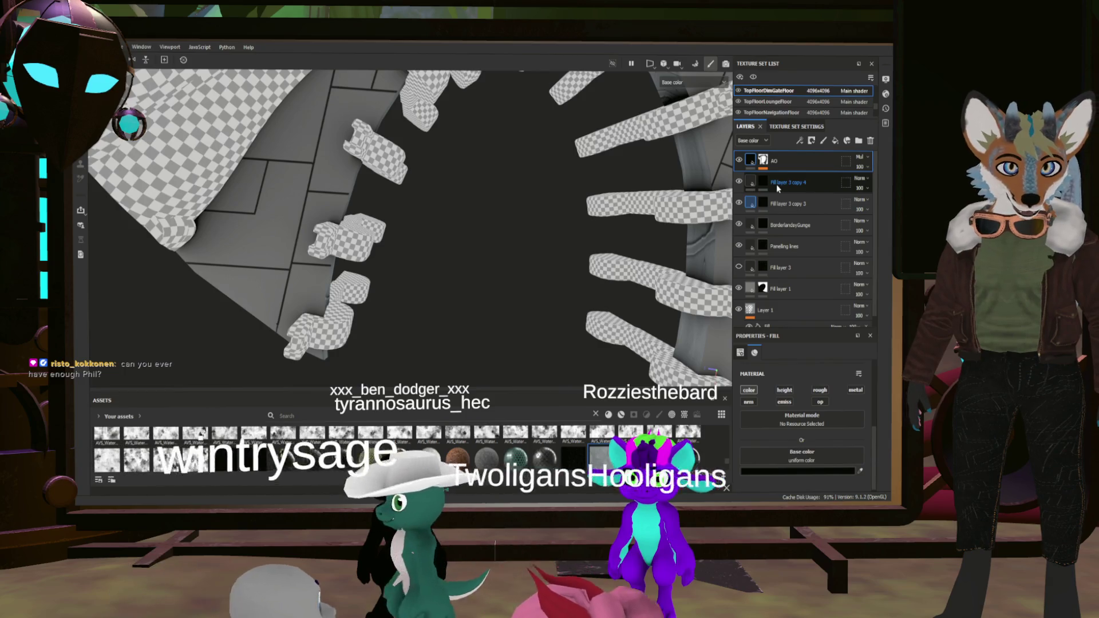
Name the remaining copies HandGrunge and Highlights
double_click(788, 205)
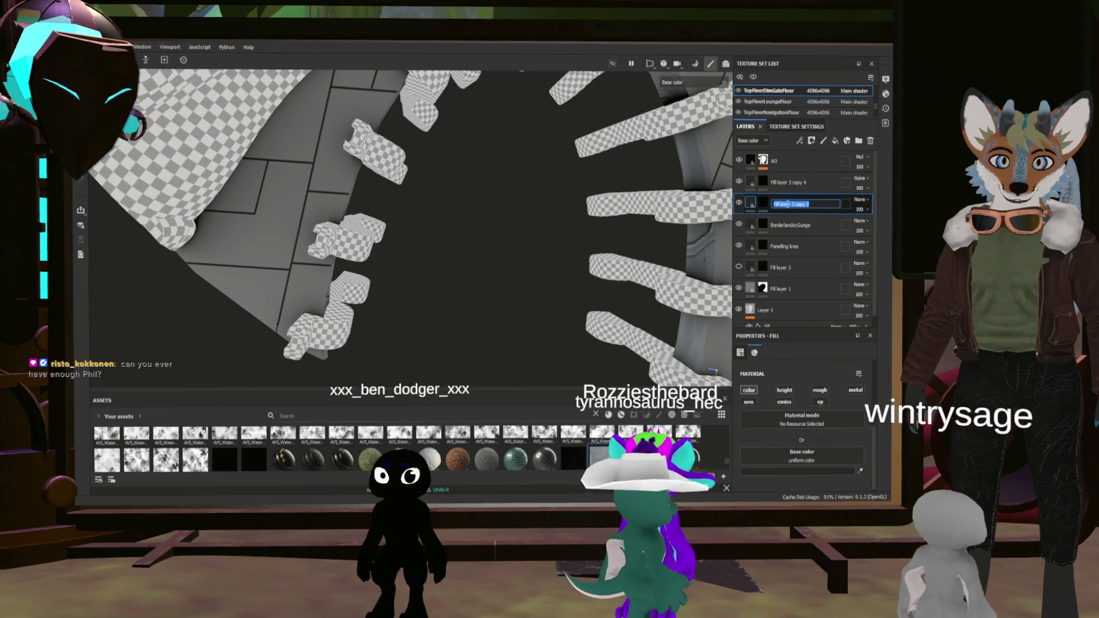
text(HandGunge)
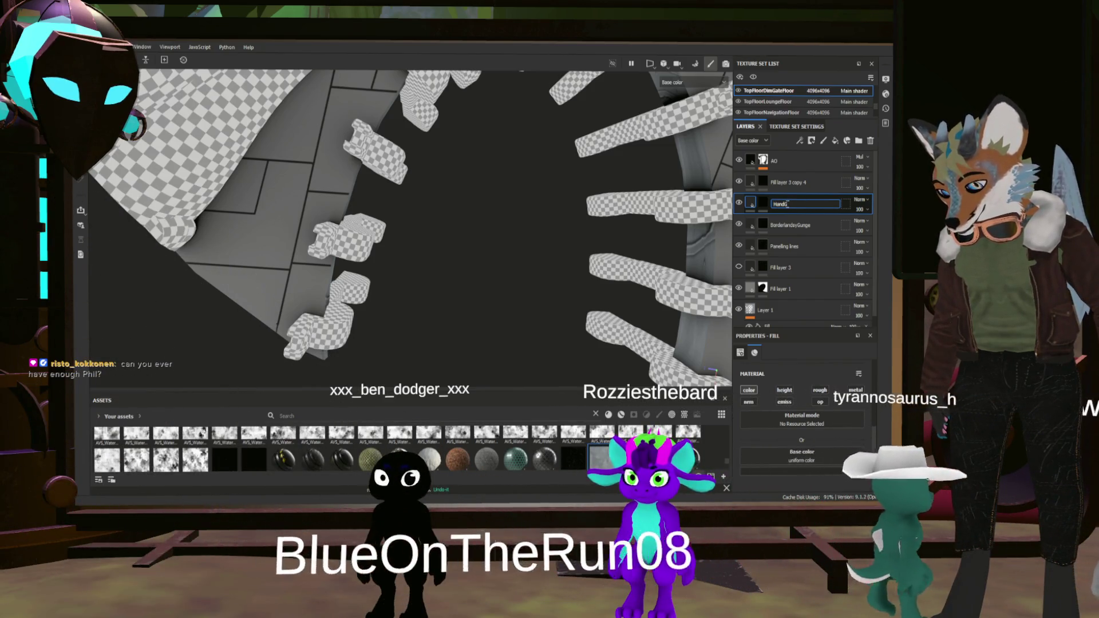
key(Return)
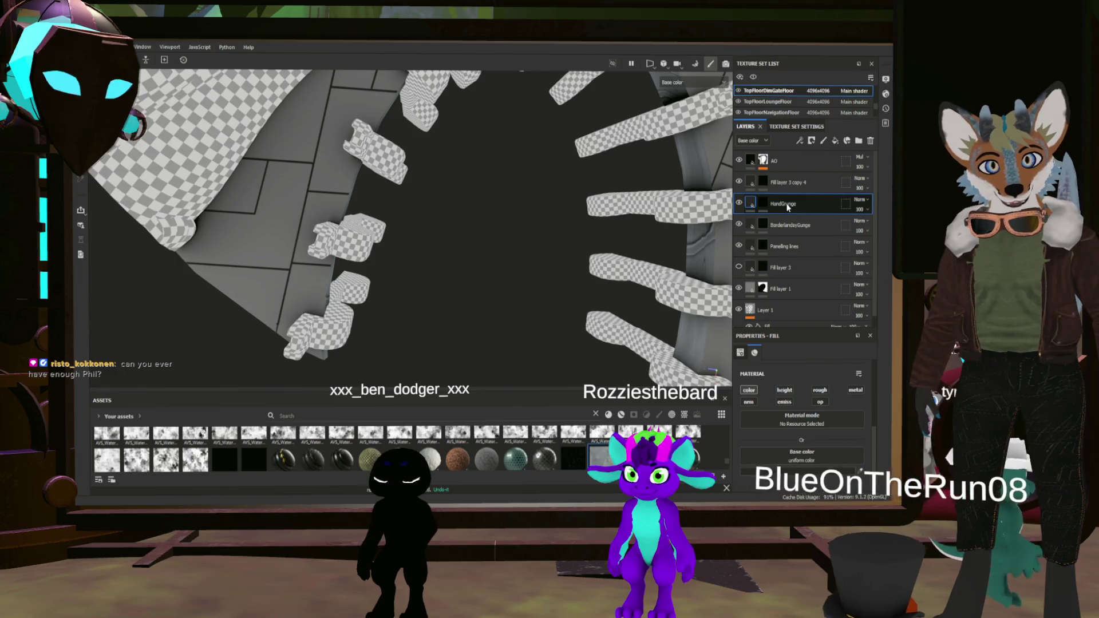
double_click(785, 183)
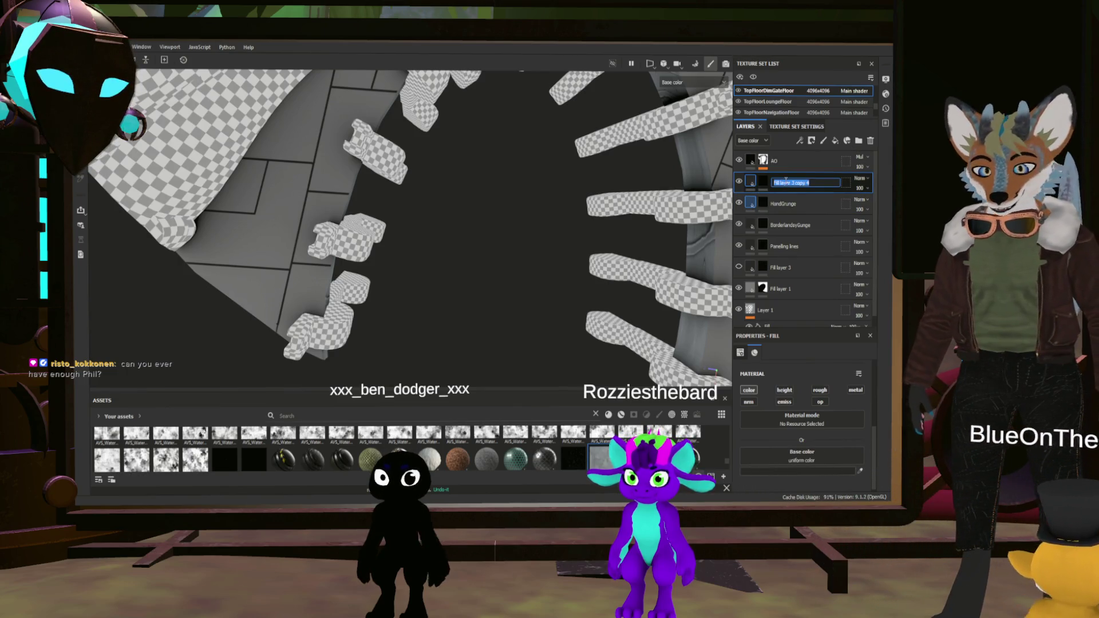
text(Ha)
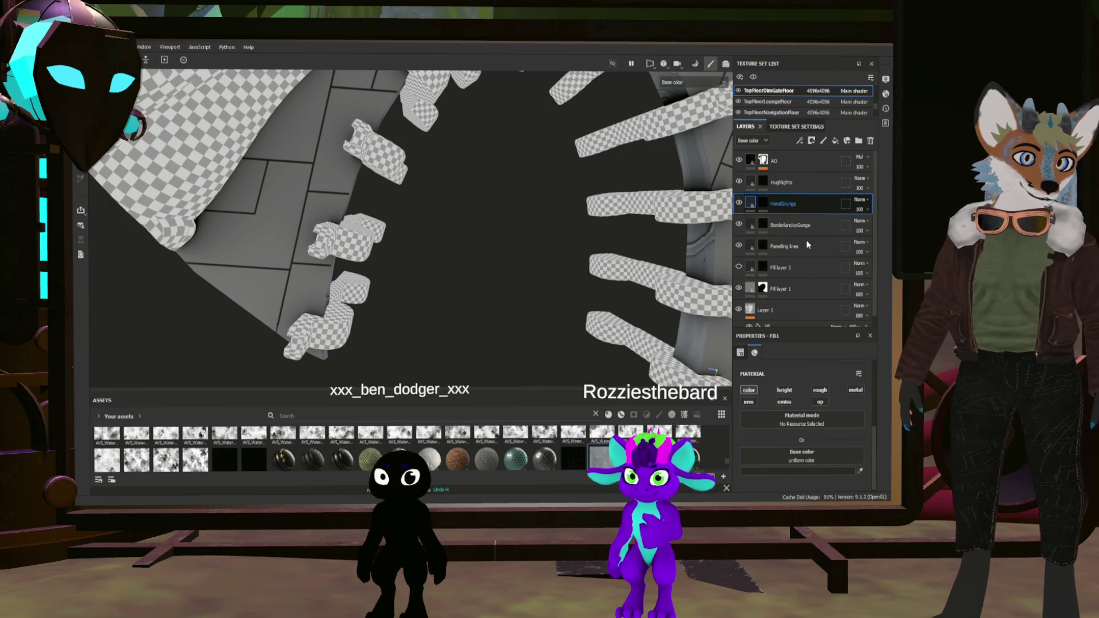
Duplicate HandGrunge as a Dirt layer, then select BorderlandsGrunge's mask for filling
key(ctrl+d)
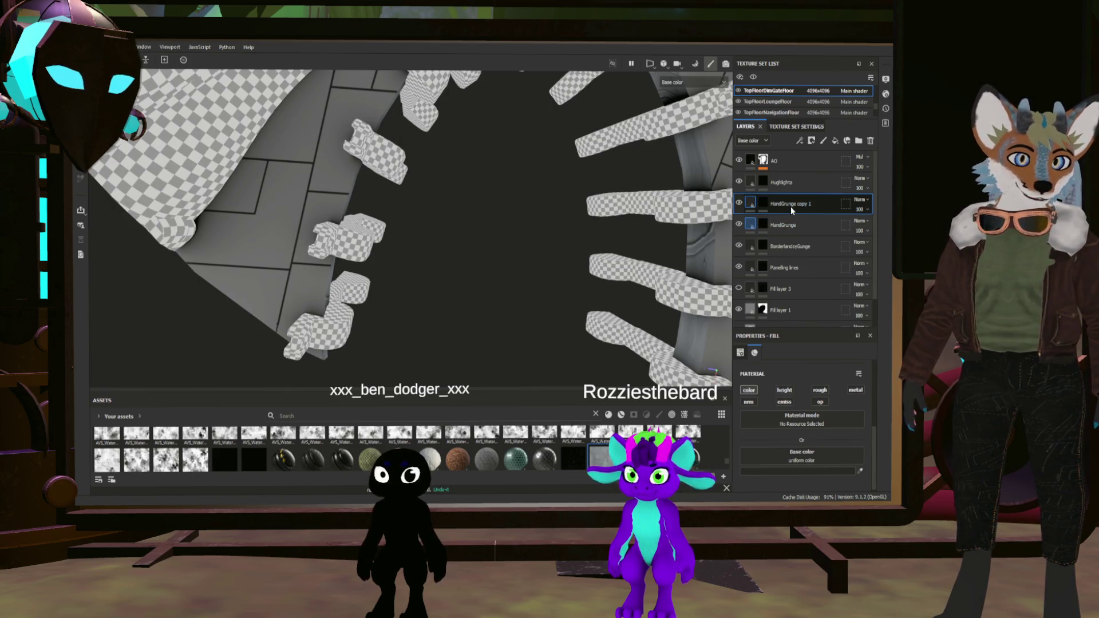
double_click(791, 205)
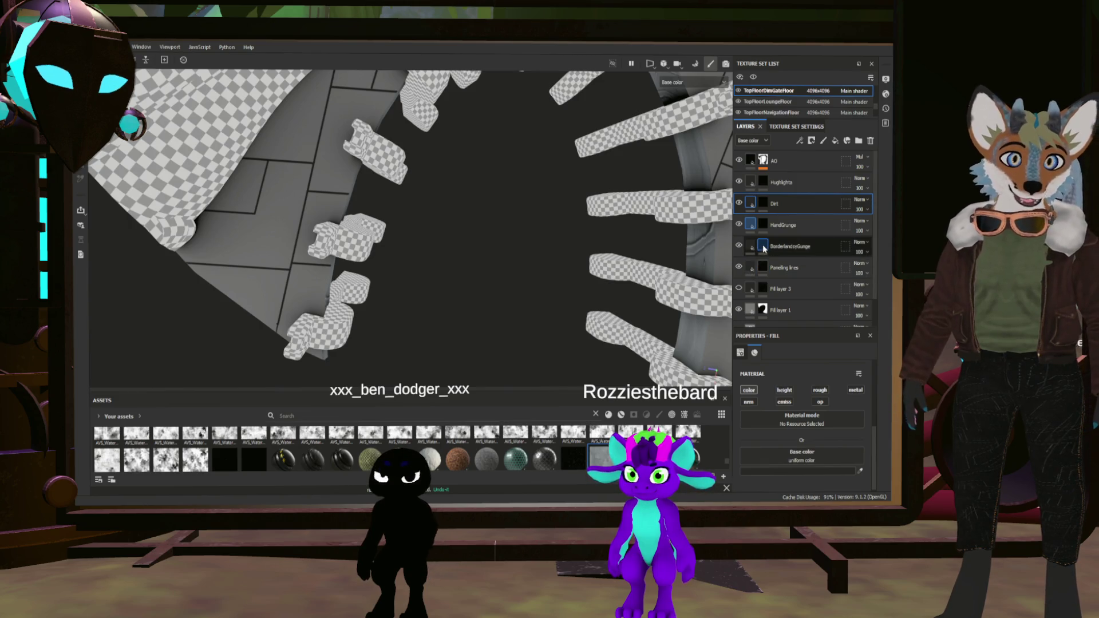
click(762, 248)
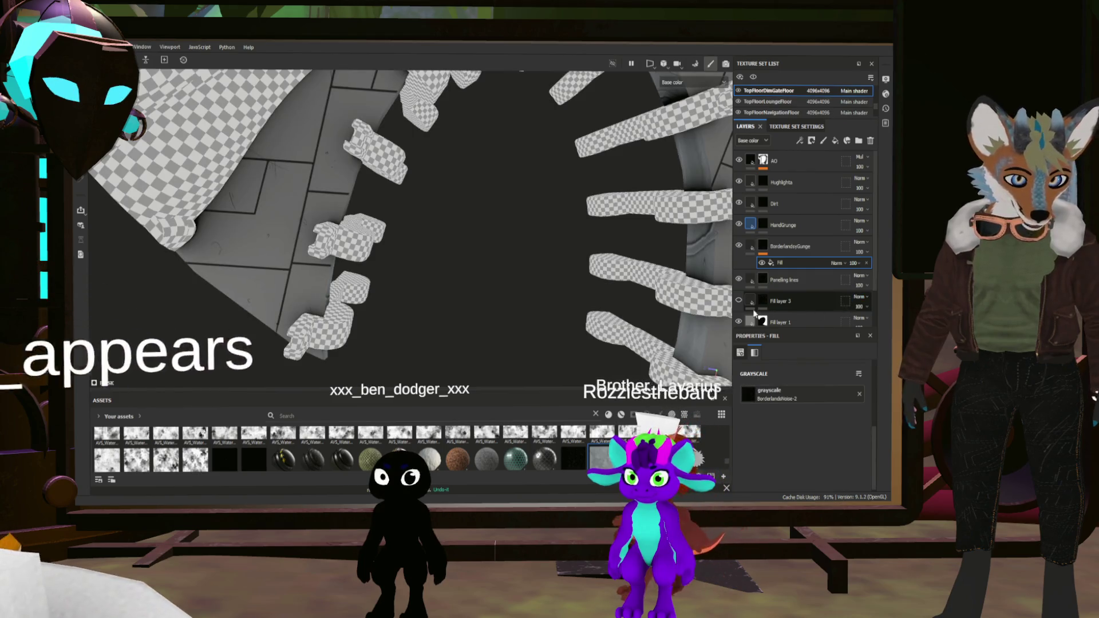
Offset the grunge fill's noise texture to 0.14 in its UV projection settings
mouse_move(447, 184)
alt+mouse_down()
mouse_move(415, 261)
mouse_move(500, 204)
mouse_move(348, 242)
alt+mouse_up()
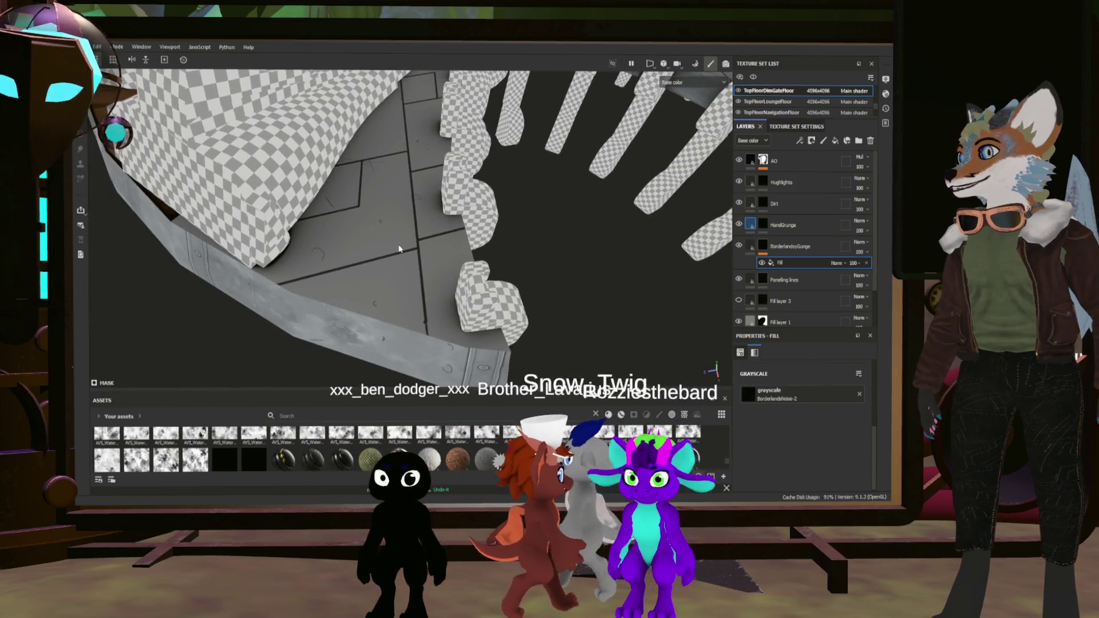
alt+drag(348, 242, 800, 341)
click(740, 353)
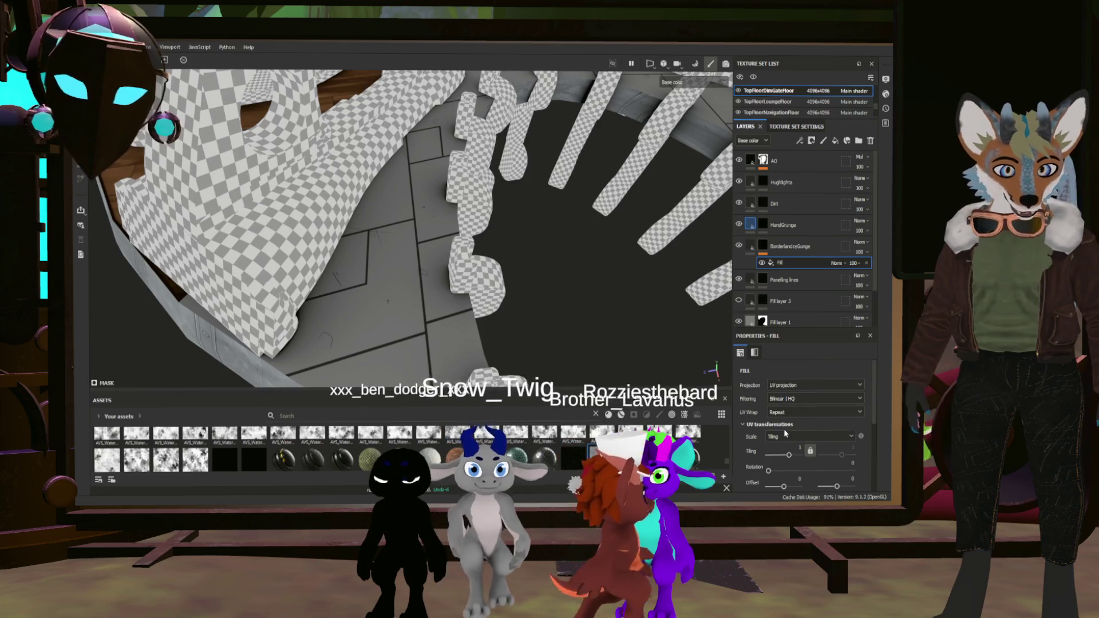
drag(783, 487, 785, 488)
Reorder HandGrunge above Dirt in the stack and make Dirt the active layer
mouse_move(482, 206)
alt+mouse_down()
mouse_move(439, 205)
mouse_move(482, 248)
alt+mouse_up()
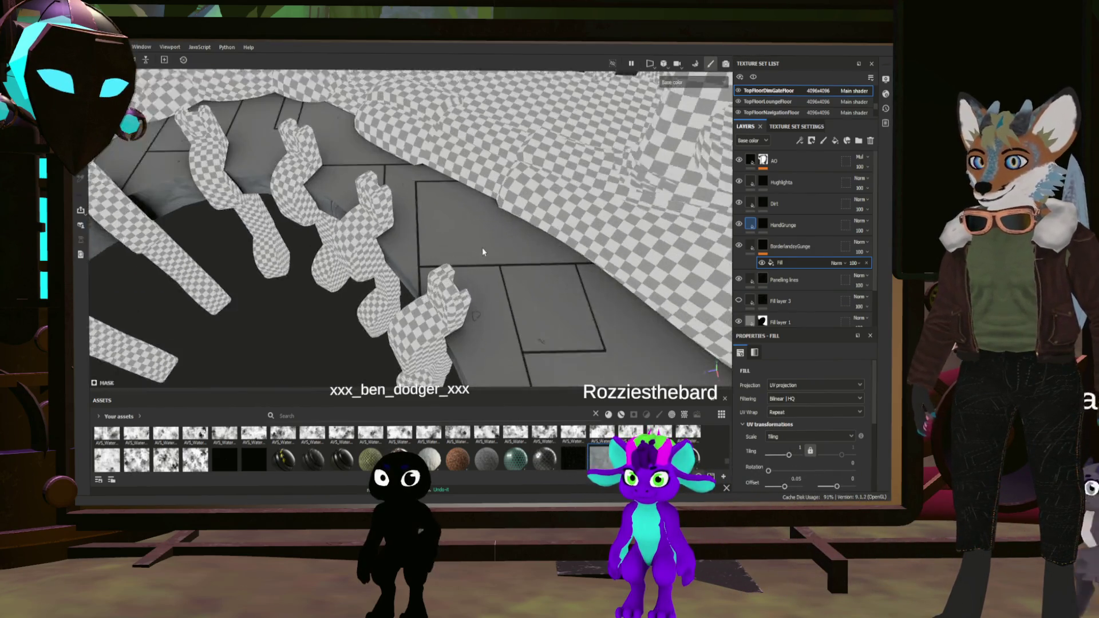
scroll(432, 218, up, 5)
scroll(431, 218, down, 5)
alt+drag(431, 218, 453, 251)
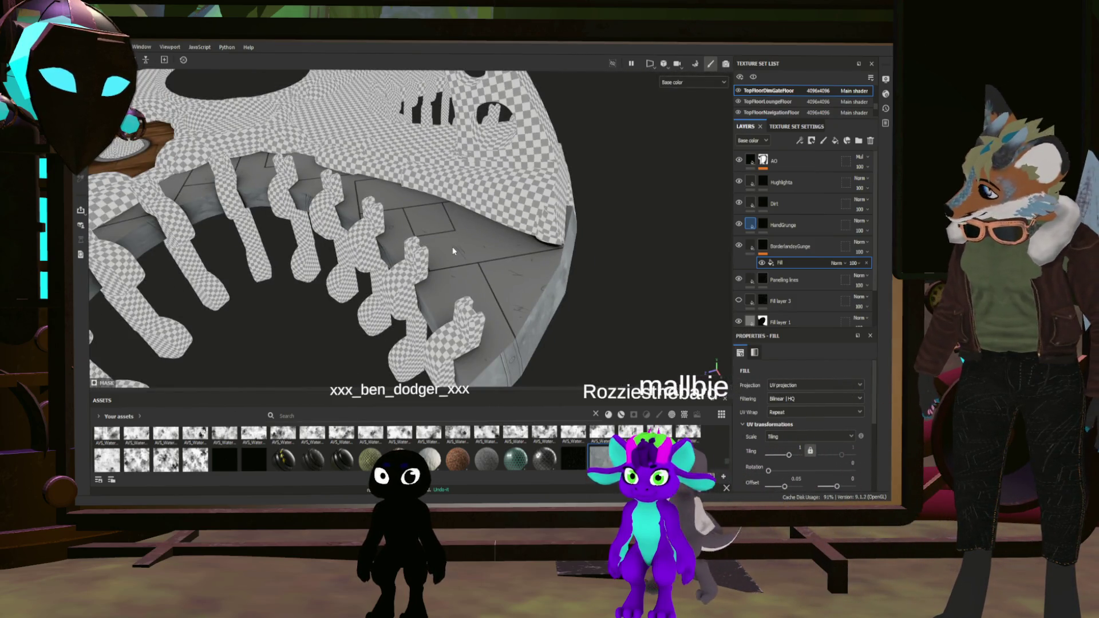
alt+drag(454, 251, 336, 297)
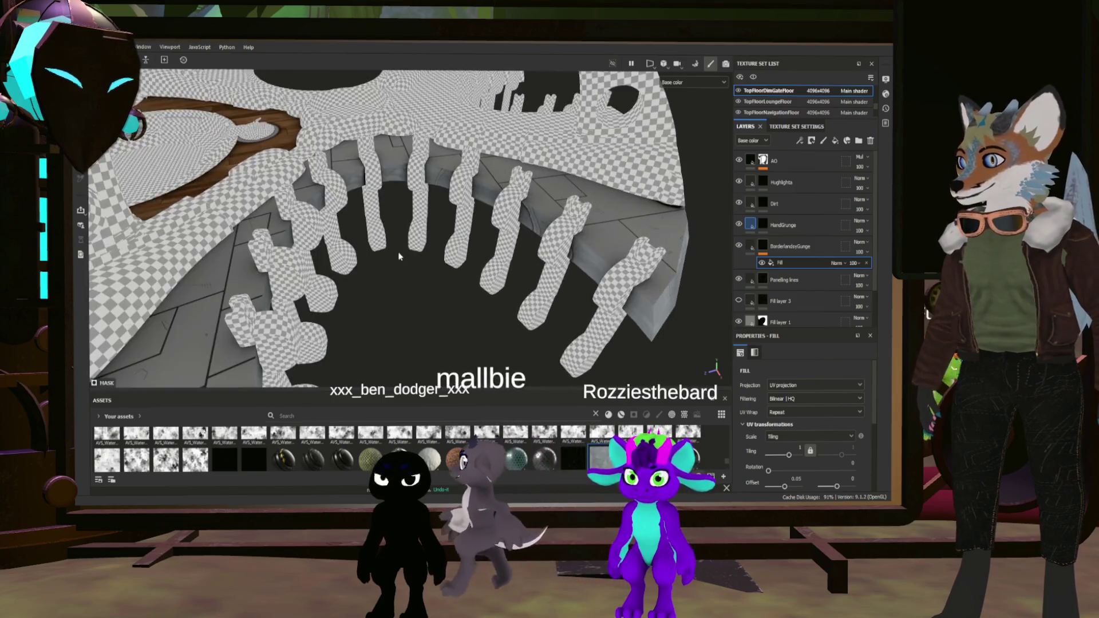
alt+drag(337, 297, 614, 238)
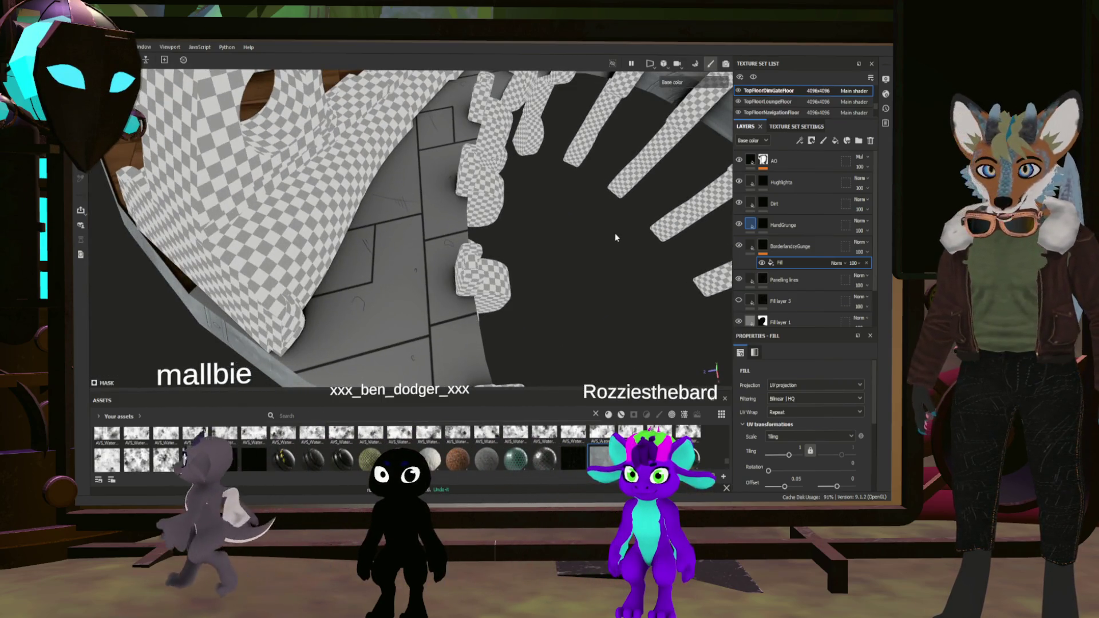
mouse_move(758, 230)
mouse_down()
mouse_move(788, 232)
mouse_move(760, 225)
mouse_up()
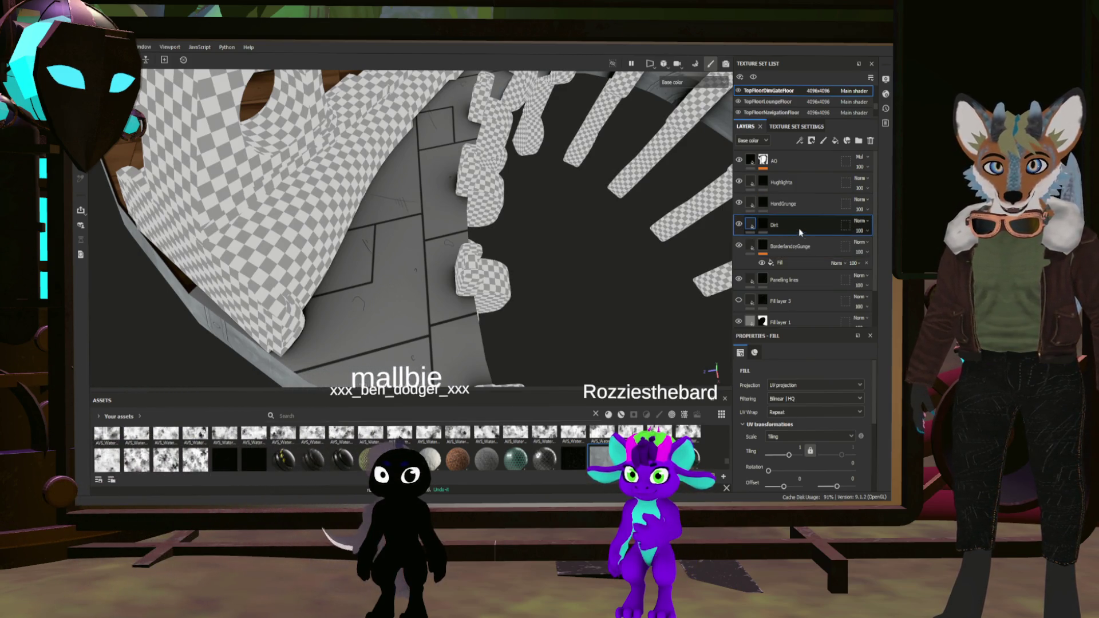
click(760, 225)
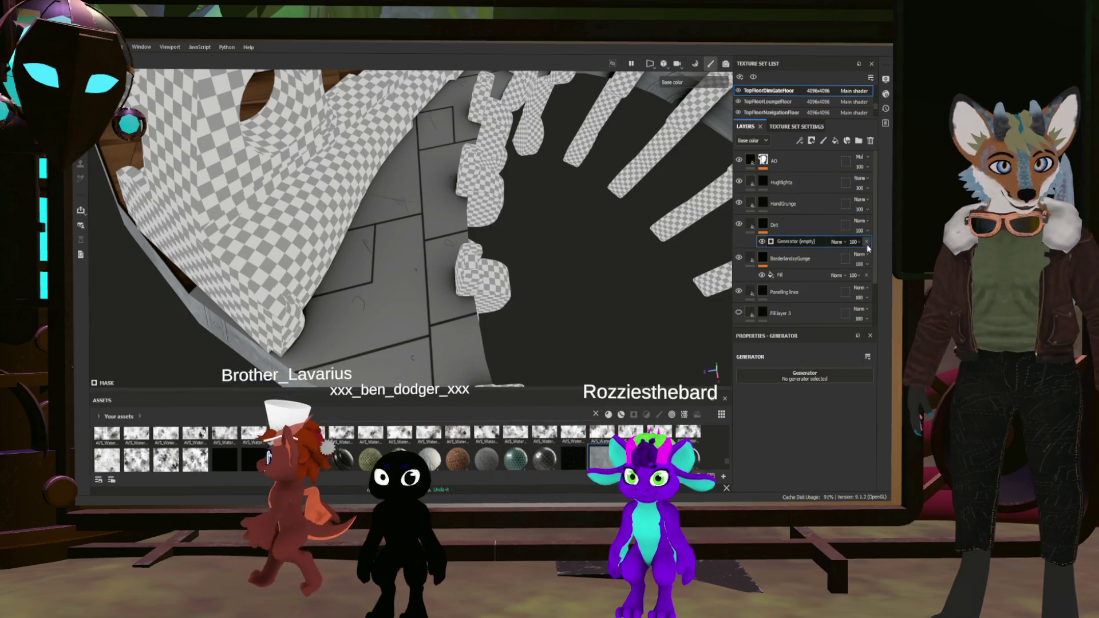
Delete Dirt's empty generator, add a Grunge Scratches fill under Levels, and select that fill
key(Delete)
right_click(801, 299)
click(802, 343)
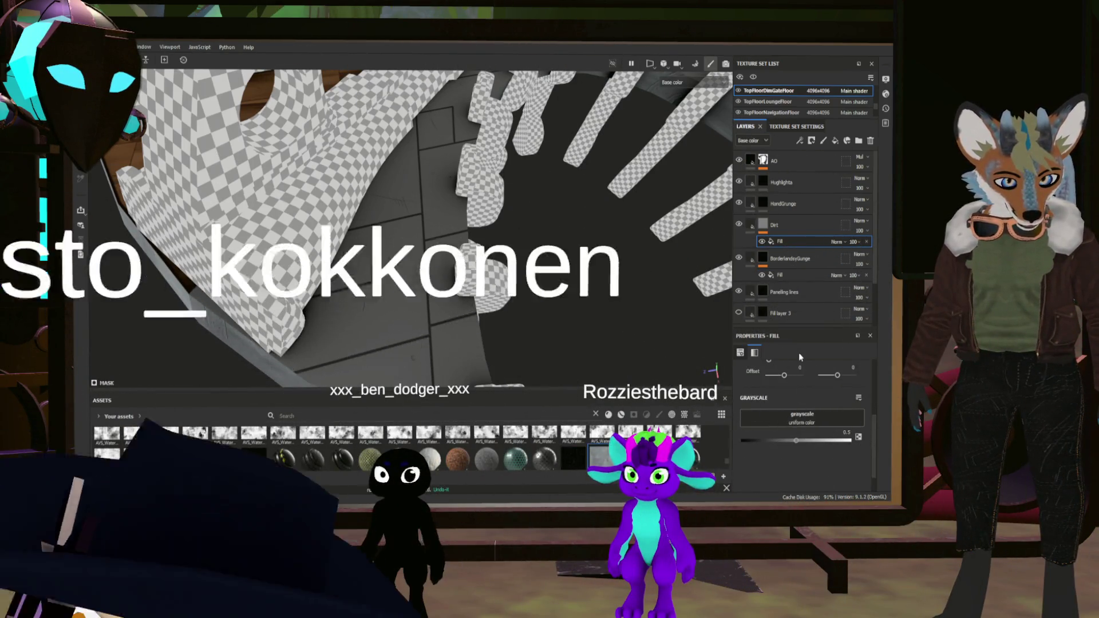
click(767, 224)
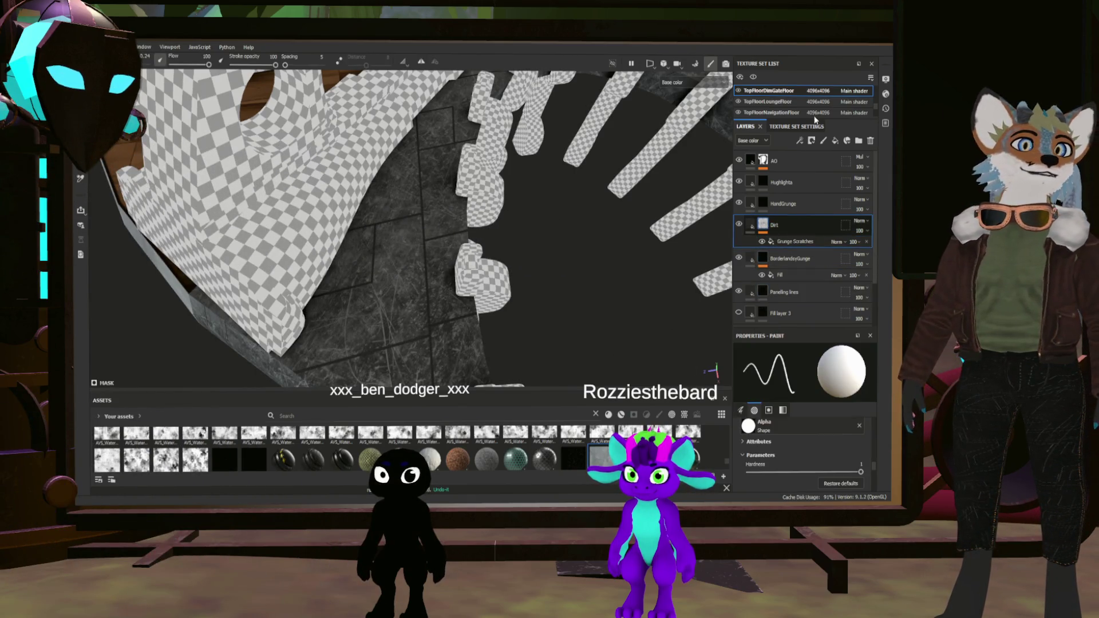
alt+drag(412, 224, 481, 189)
mouse_move(395, 258)
alt+mouse_down()
mouse_move(421, 251)
mouse_move(421, 219)
mouse_move(447, 206)
mouse_move(488, 228)
mouse_move(535, 208)
alt+mouse_up()
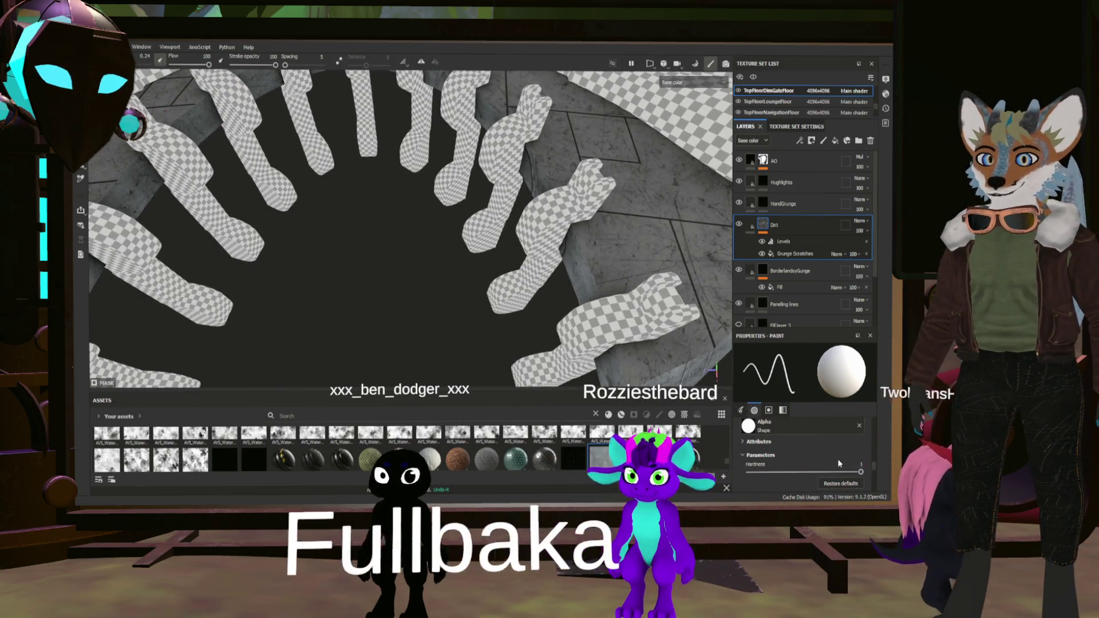
click(780, 253)
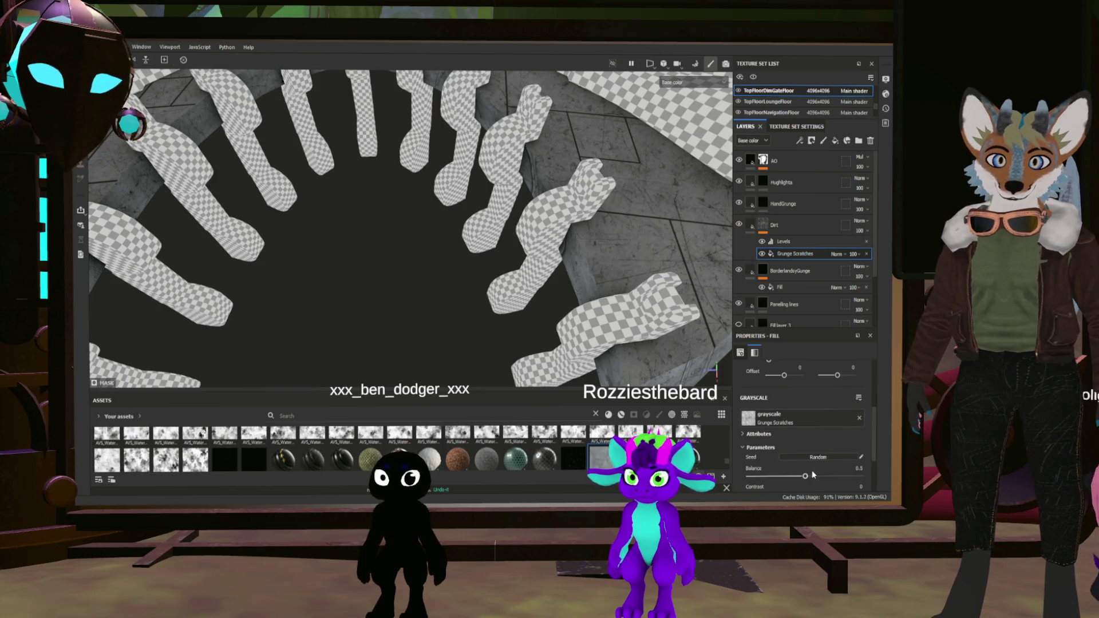
Set Grunge Scratches Balance to 0.61, trial Contrast up to 0.92, then return it to 0
mouse_move(805, 477)
mouse_down()
mouse_move(857, 477)
mouse_move(820, 477)
mouse_up()
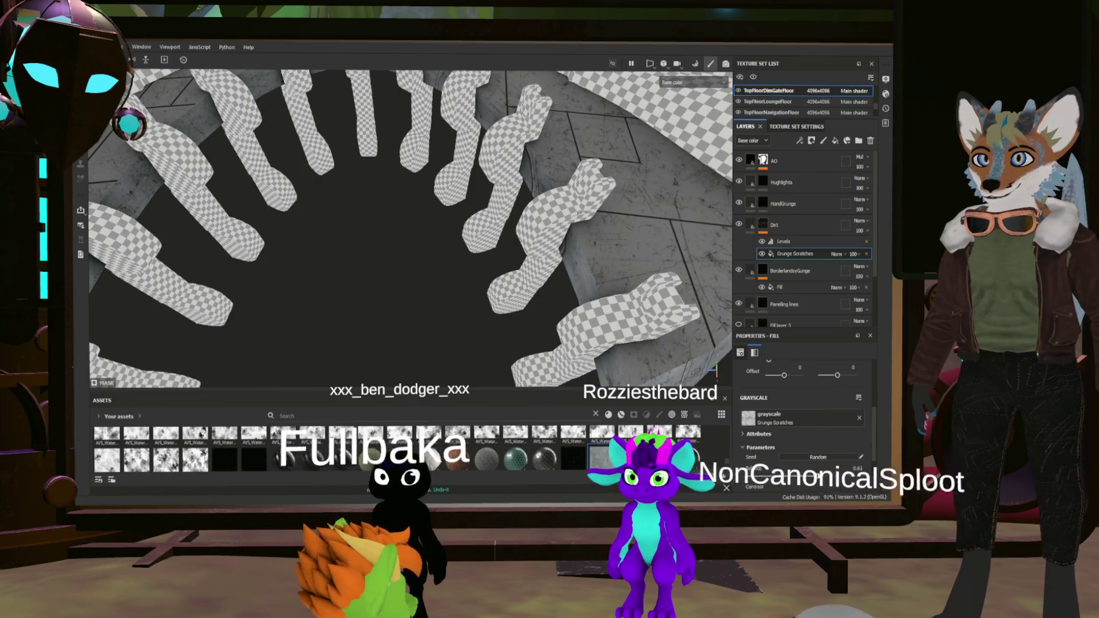
scroll(773, 447, down, 3)
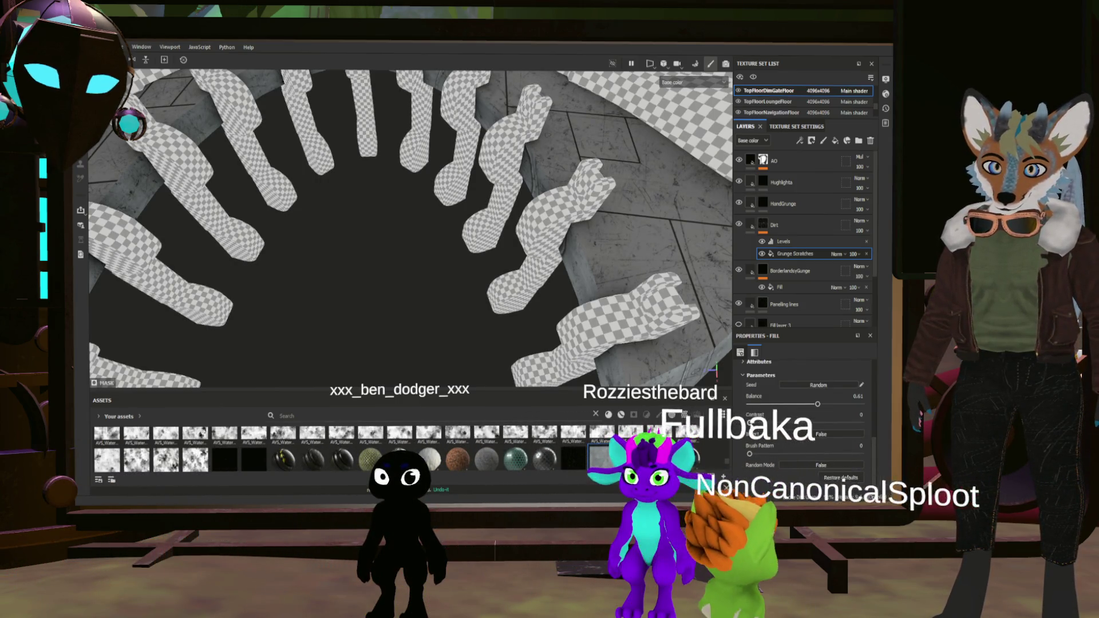
drag(750, 423, 840, 423)
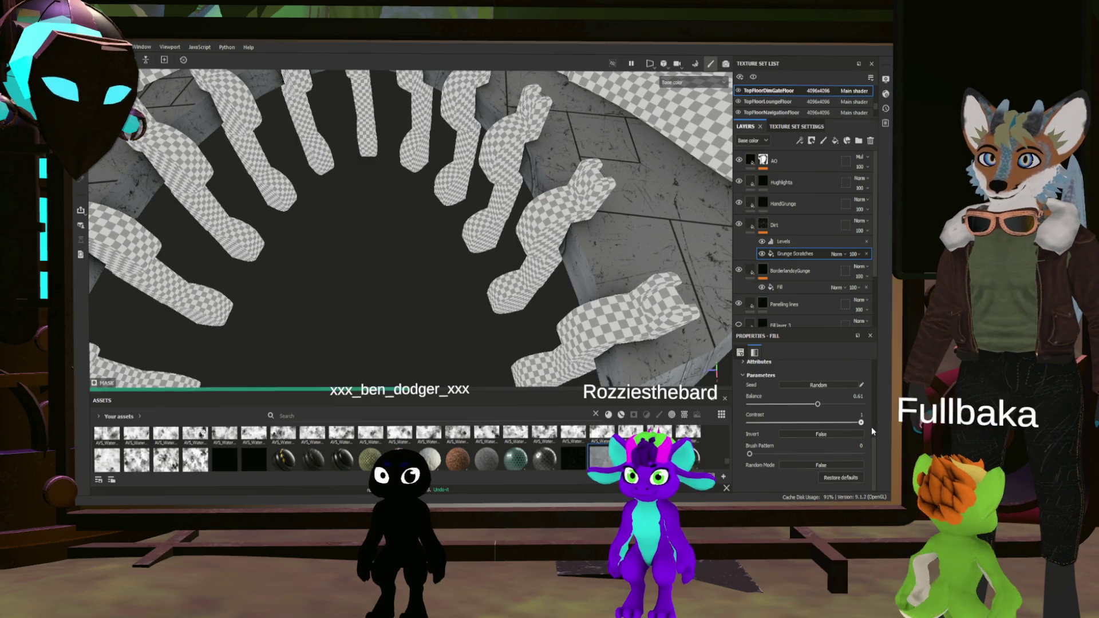
click(854, 423)
drag(777, 423, 749, 422)
mouse_move(346, 301)
alt+mouse_down()
mouse_move(328, 285)
mouse_move(469, 290)
mouse_move(620, 207)
alt+mouse_up()
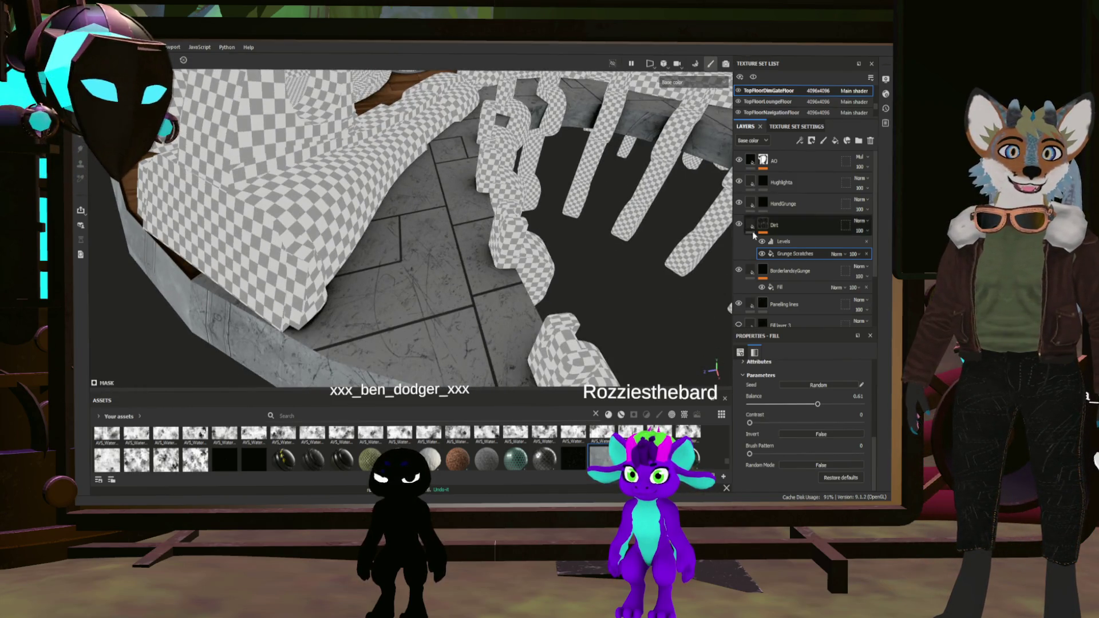
click(800, 239)
click(784, 205)
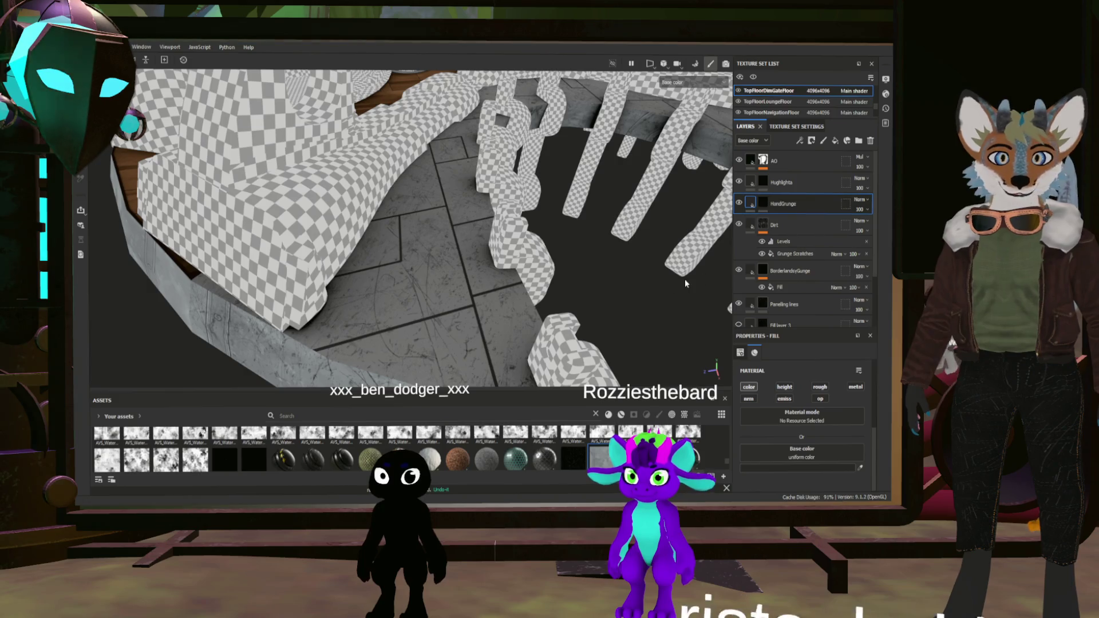
Duplicate HandGrunge with Ctrl+D and rename the copy Discolour
key(ctrl+d)
double_click(798, 204)
key(BackSpace)
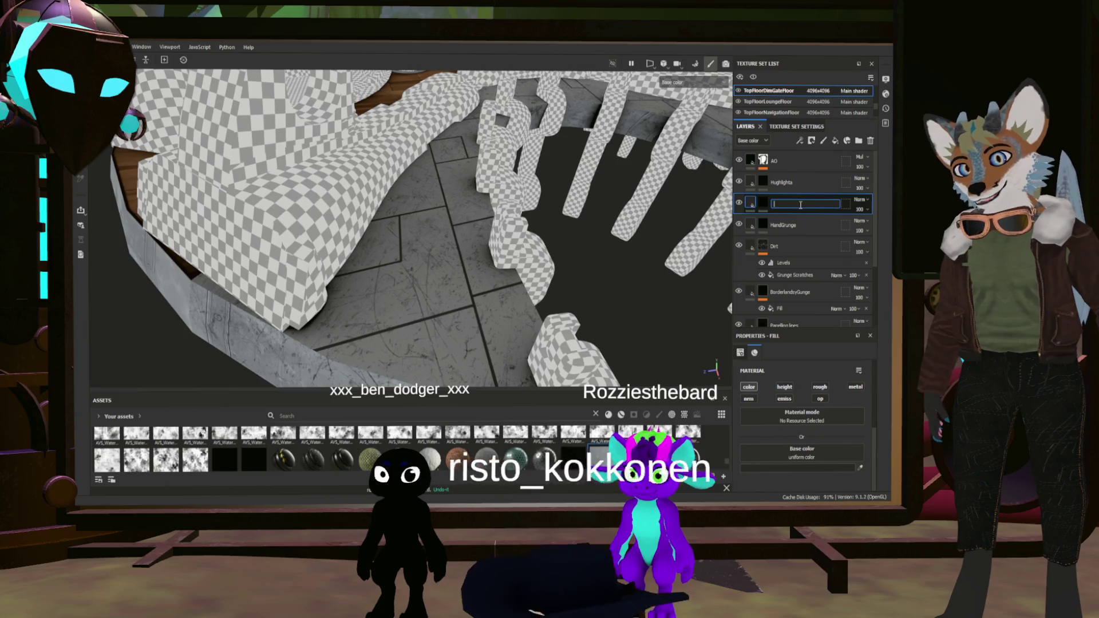
text(BlDiscolou)
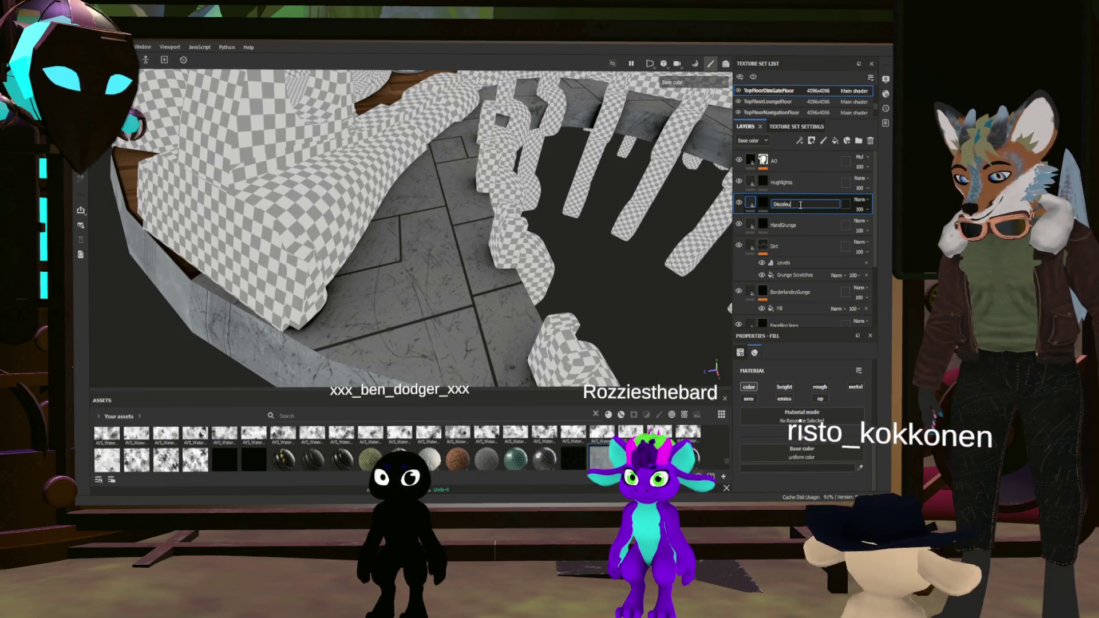
text(r)
key(Return)
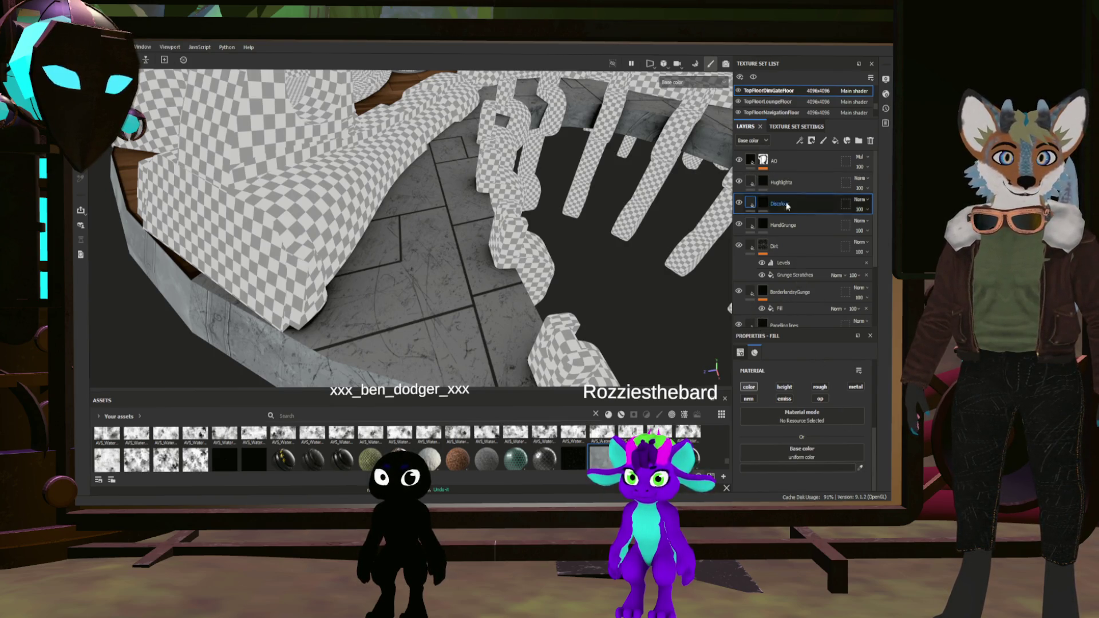
scroll(787, 204, down, 3)
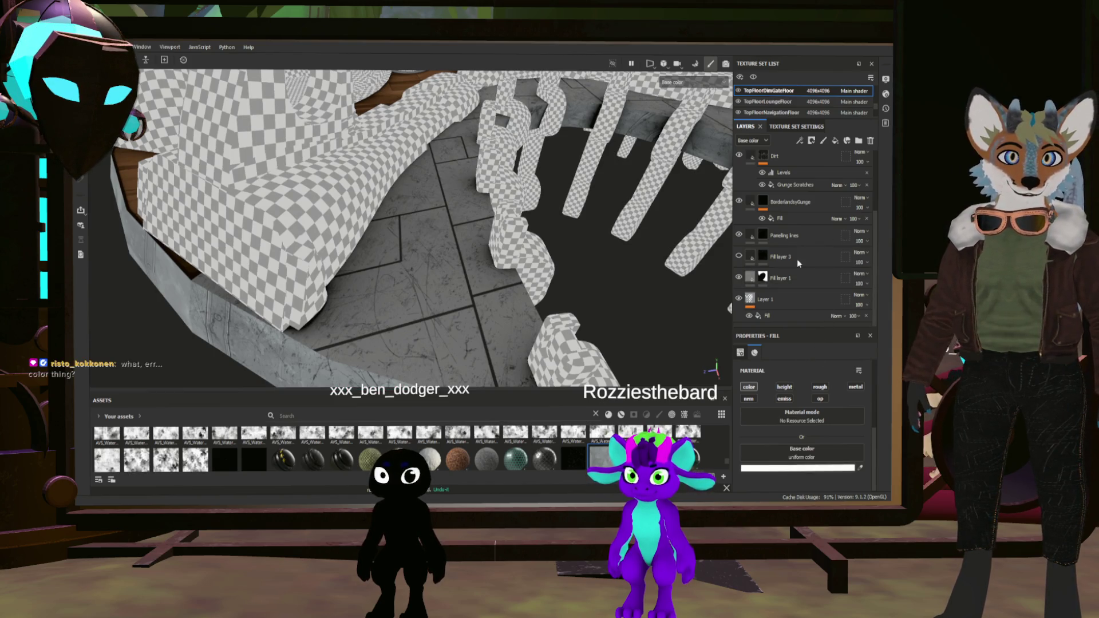
scroll(797, 261, up, 3)
Fill Discolour's mask with a watercolour texture under a Levels effect and save the project
click(764, 205)
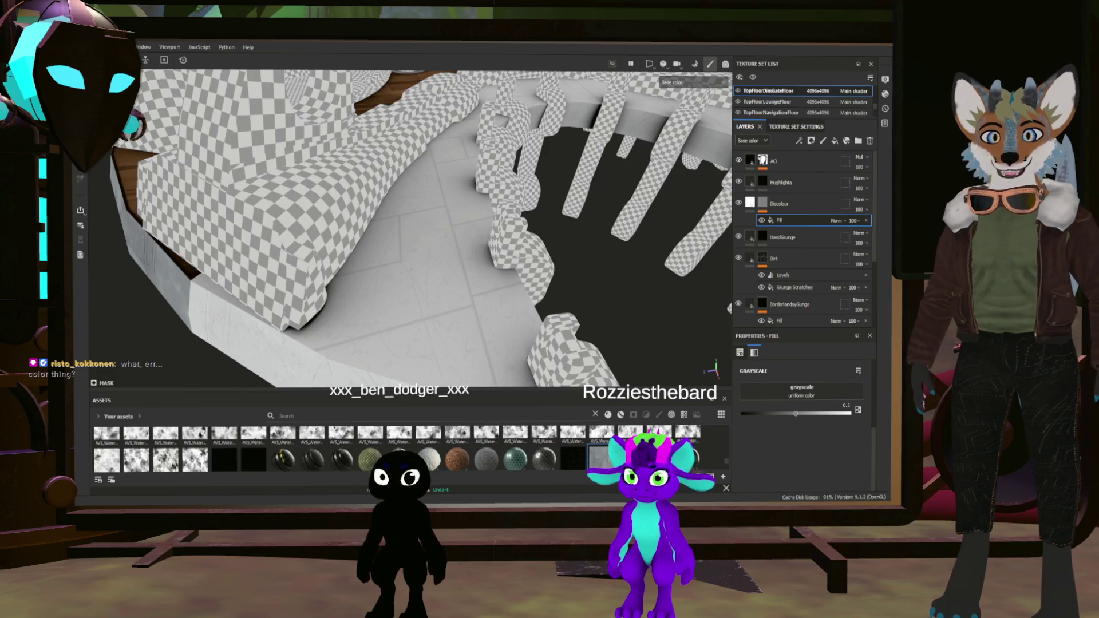
key(ctrl+s)
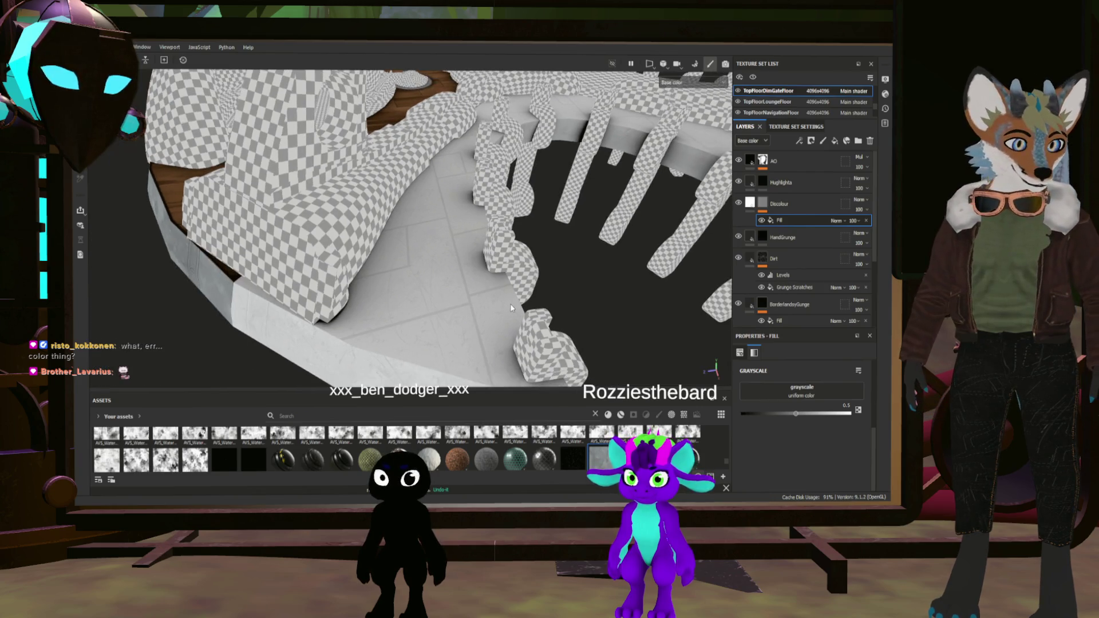
alt+drag(510, 309, 512, 309)
scroll(511, 309, up, 2)
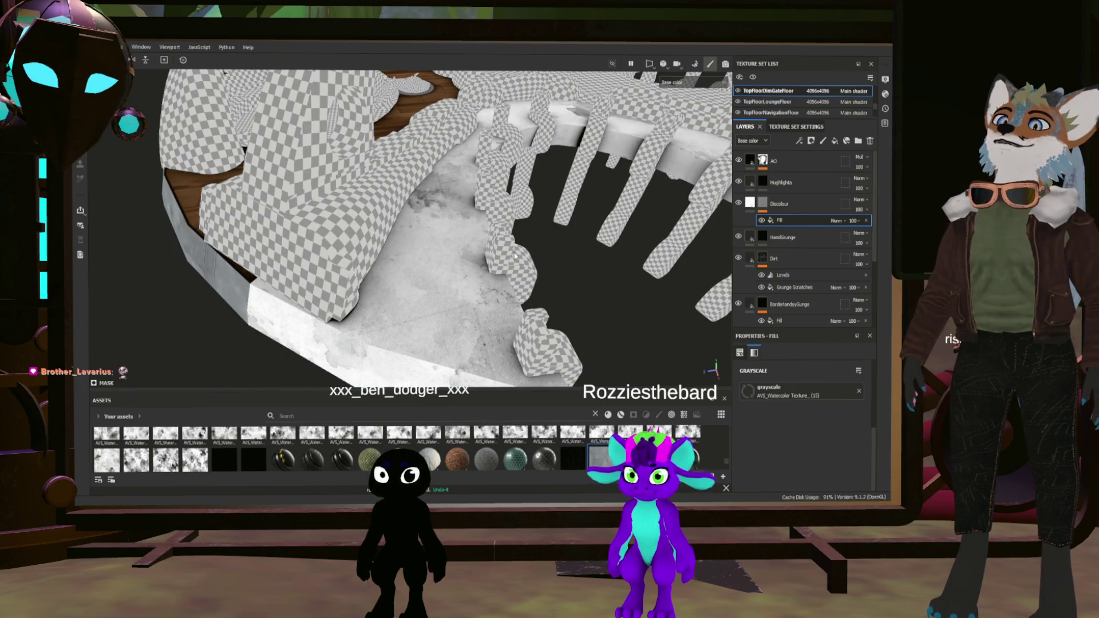
alt+drag(515, 255, 657, 282)
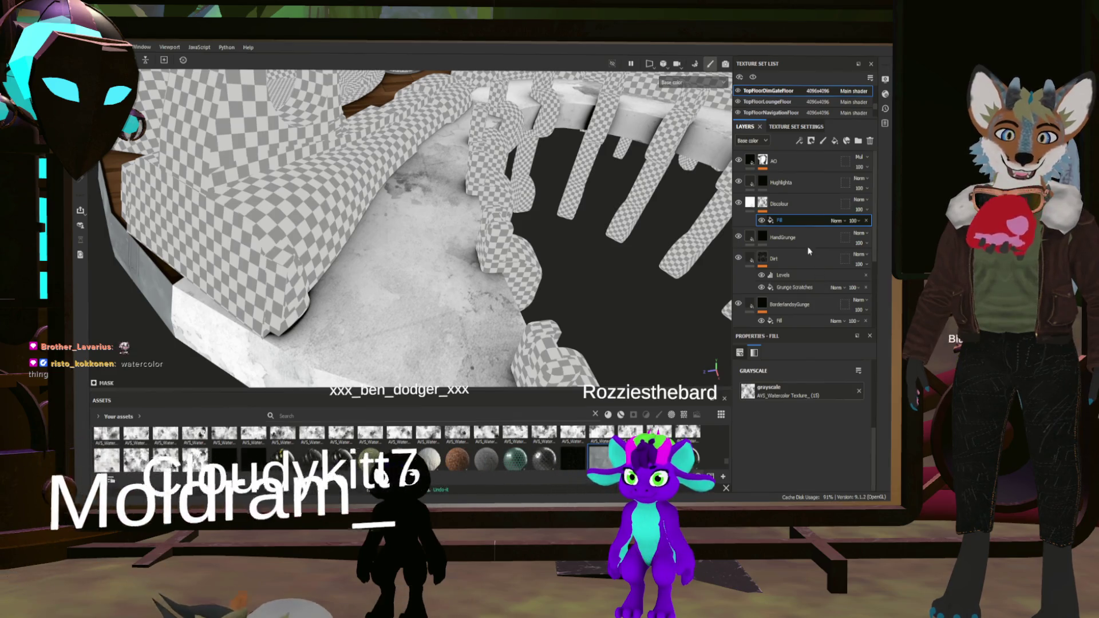
key(1)
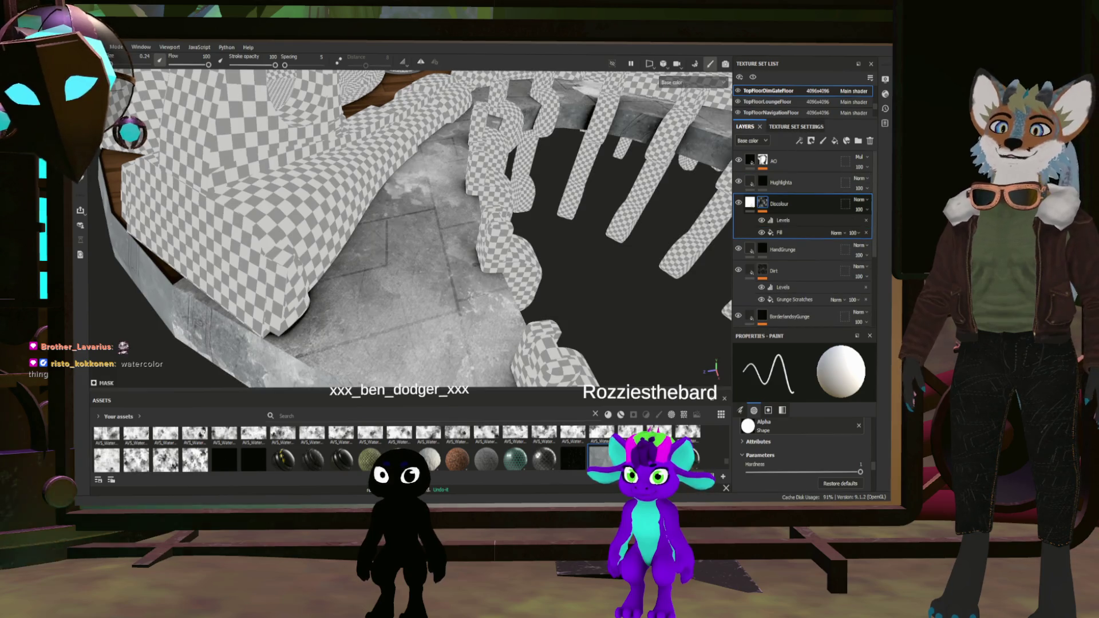
Raise the watercolour fill's UV Tiling to about 4.3 and shift its pattern across the floor
alt+drag(412, 224, 447, 258)
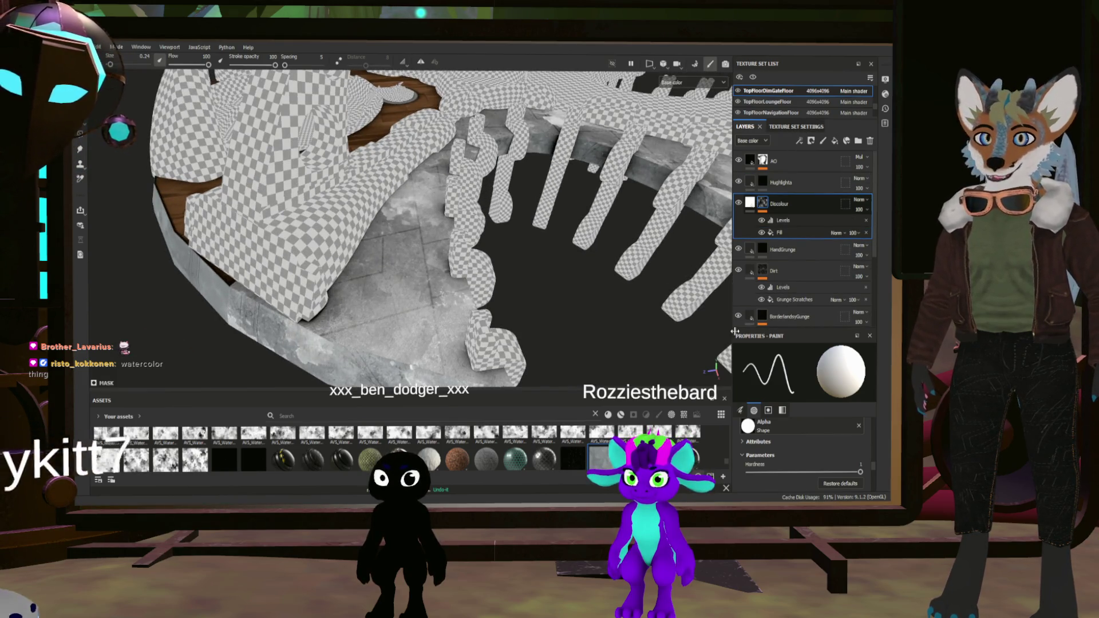
click(789, 300)
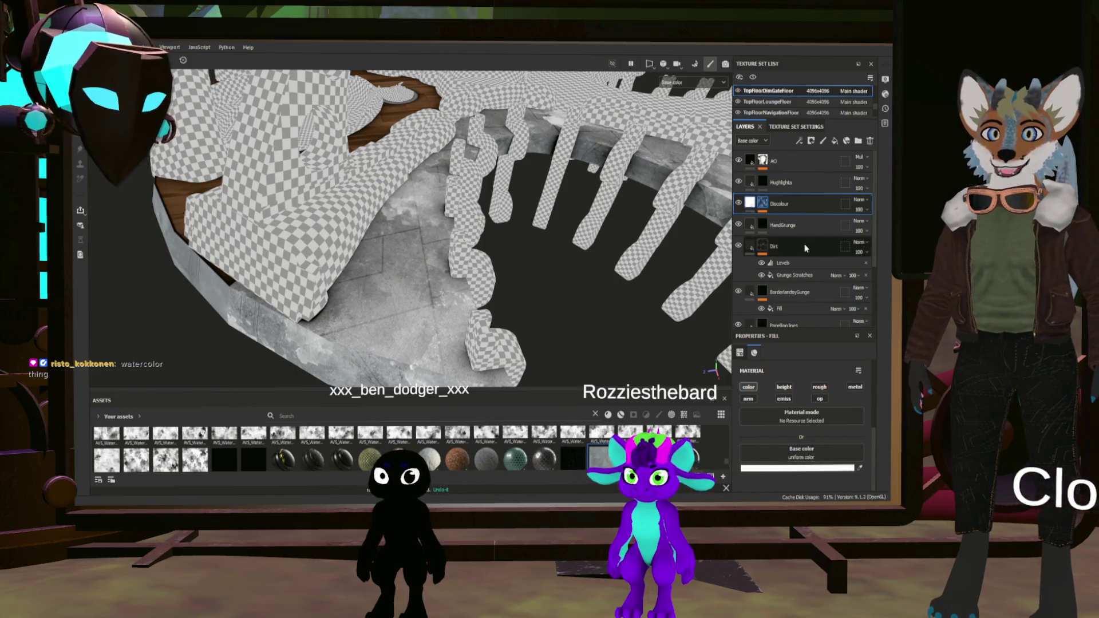
click(761, 204)
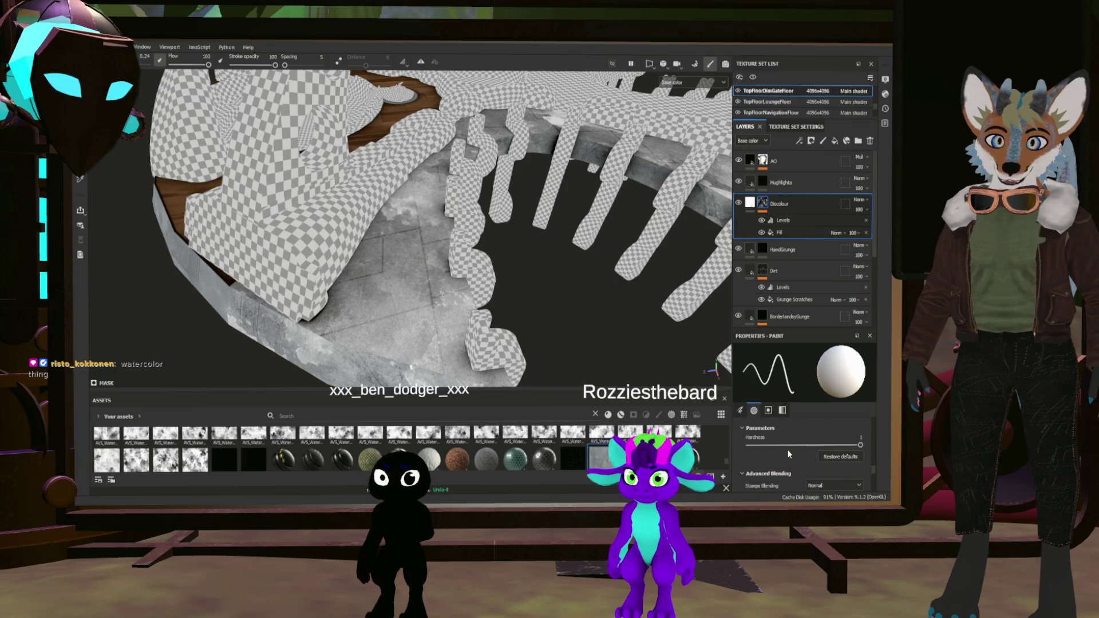
click(798, 233)
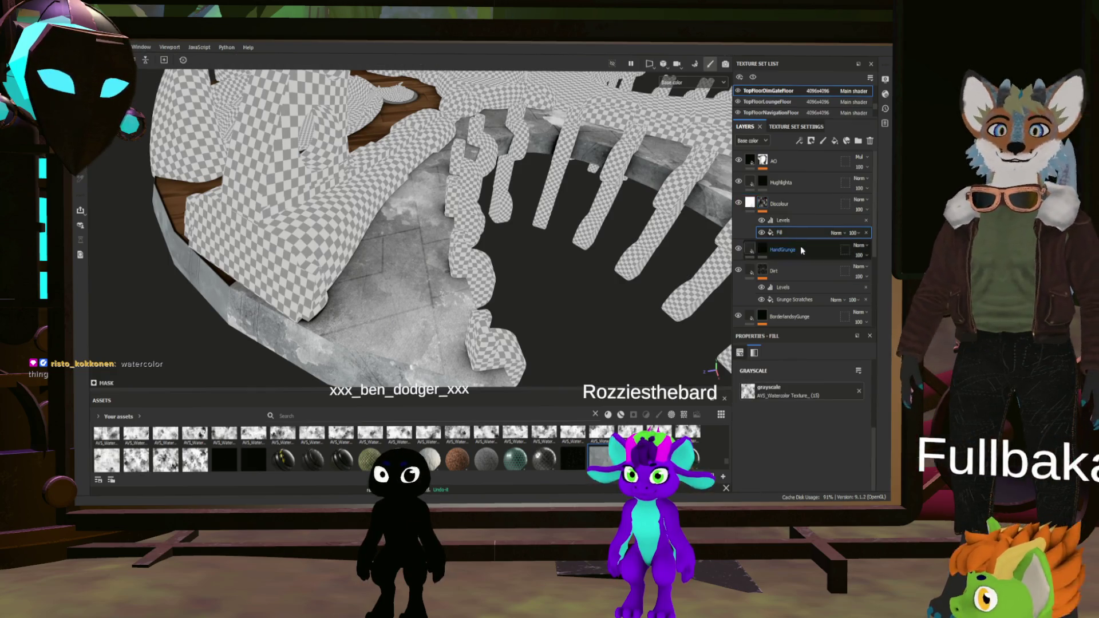
drag(777, 453, 792, 452)
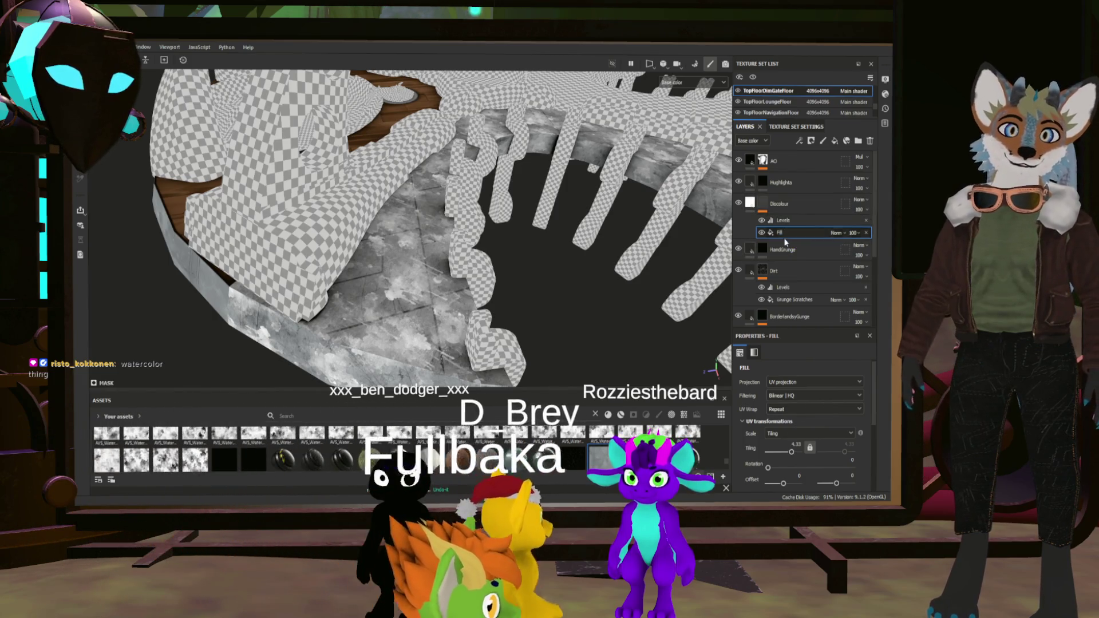
scroll(795, 400, down, 5)
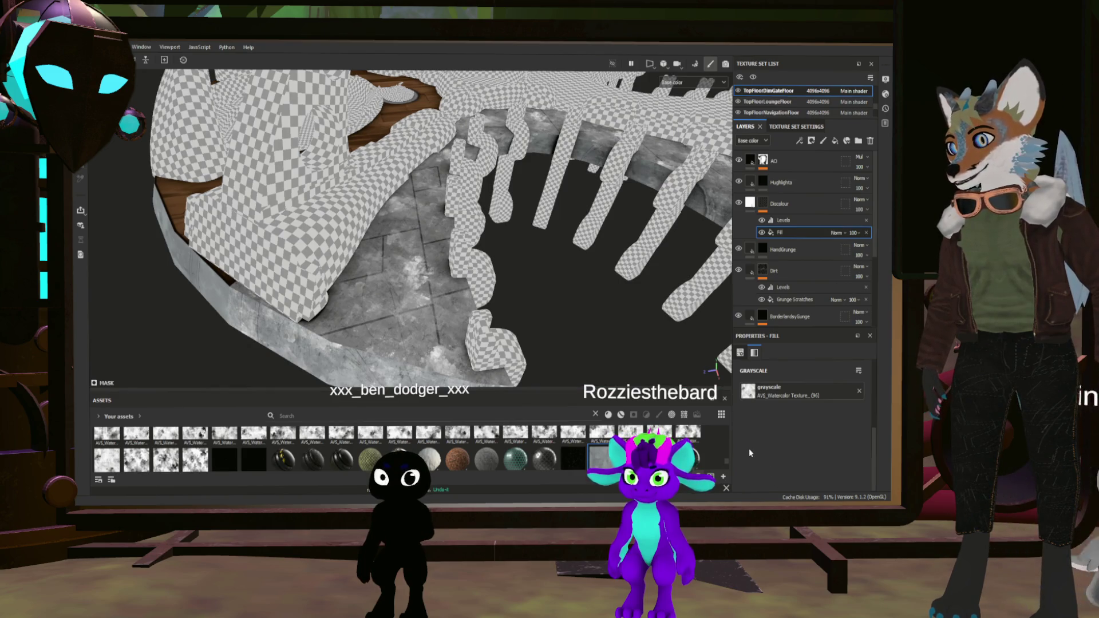
mouse_move(670, 258)
alt+mouse_down()
mouse_move(627, 221)
mouse_move(572, 290)
mouse_move(739, 478)
alt+mouse_up()
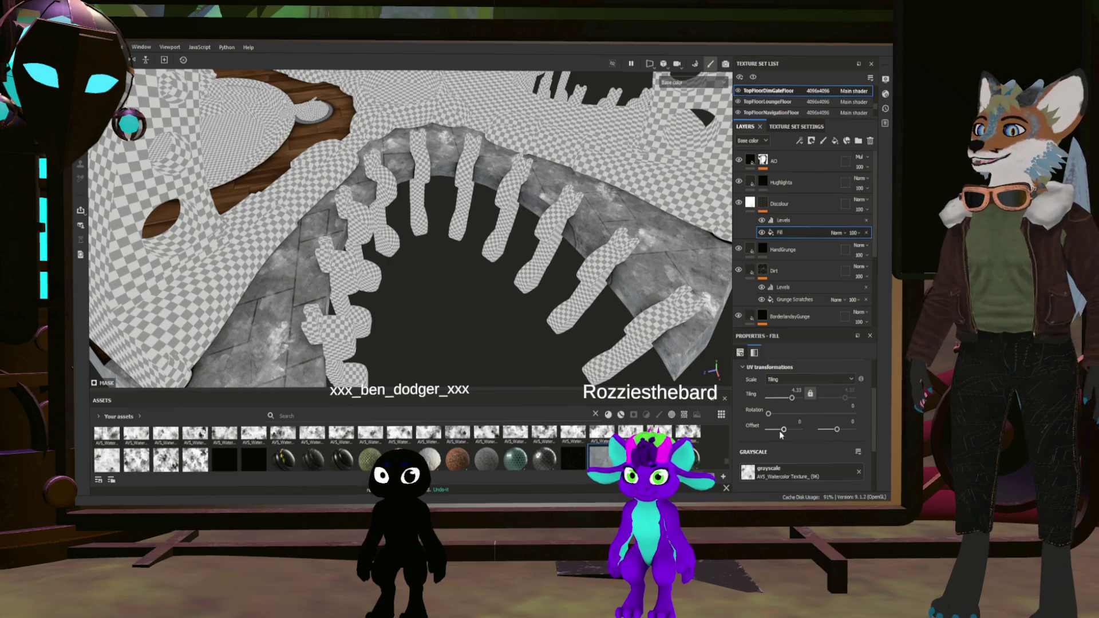
drag(769, 414, 814, 414)
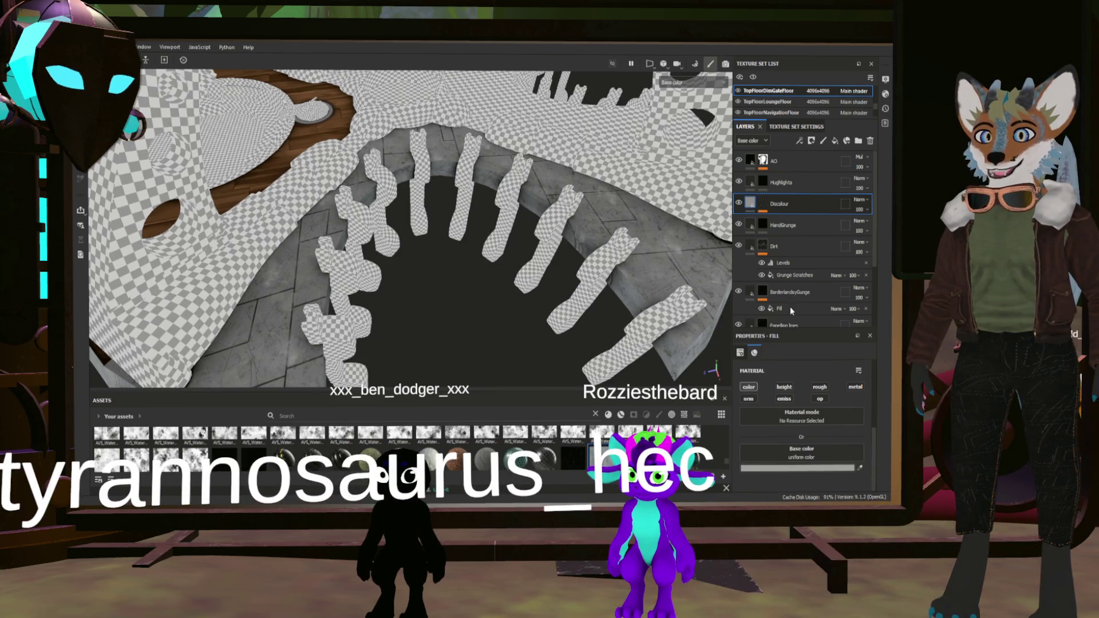
Drag Discolour to the bottom beneath Paneling lines and zoom onto the floor tiles
drag(813, 317, 846, 327)
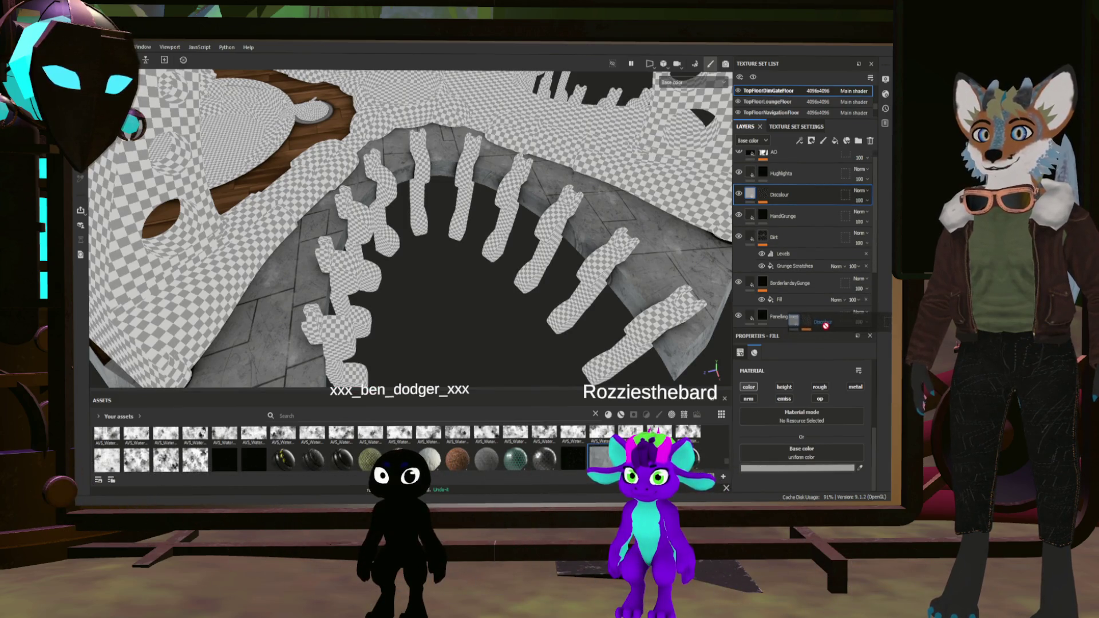
mouse_move(508, 293)
alt+mouse_down()
mouse_move(339, 216)
mouse_move(296, 182)
mouse_move(341, 233)
mouse_move(304, 202)
mouse_move(358, 244)
alt+mouse_up()
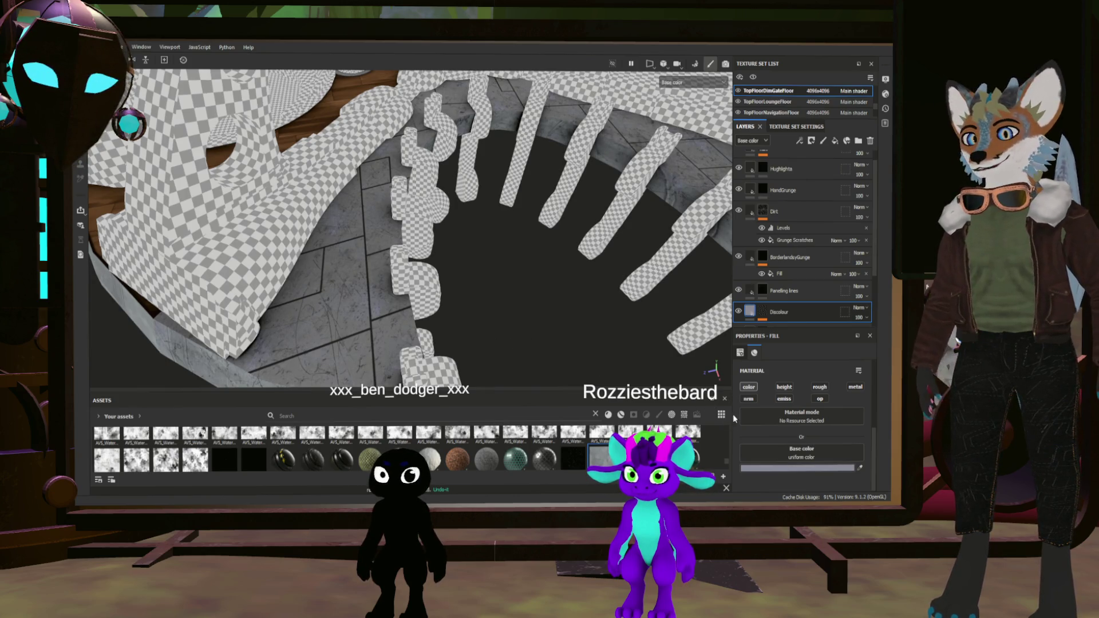
mouse_move(554, 330)
alt+mouse_down()
mouse_move(334, 295)
mouse_move(369, 293)
mouse_move(709, 400)
alt+mouse_up()
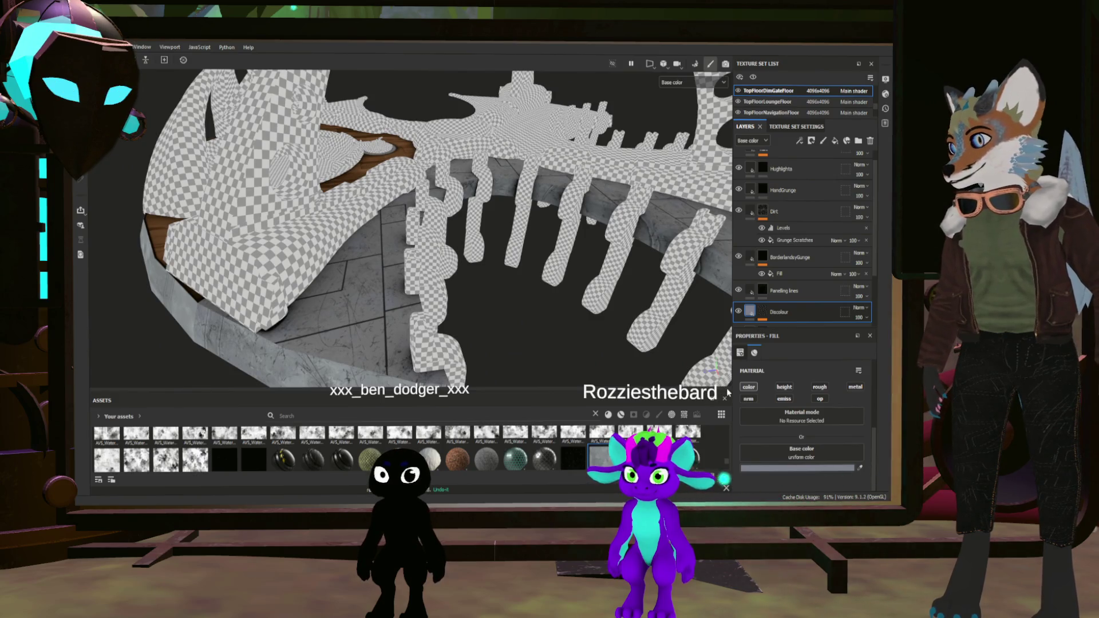
mouse_move(595, 384)
alt+mouse_down()
mouse_move(417, 309)
mouse_move(552, 265)
mouse_move(714, 307)
alt+mouse_up()
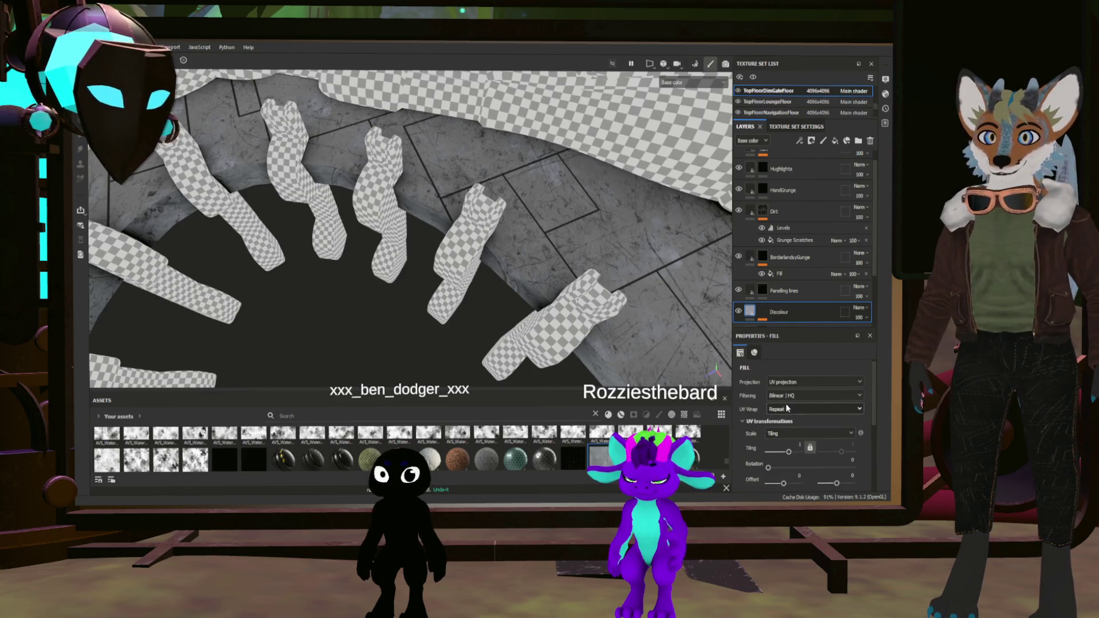
scroll(766, 309, down, 2)
Review Discolour's mask fill, then raise Dirt's Grunge Scratches Balance to about 0.7
click(762, 258)
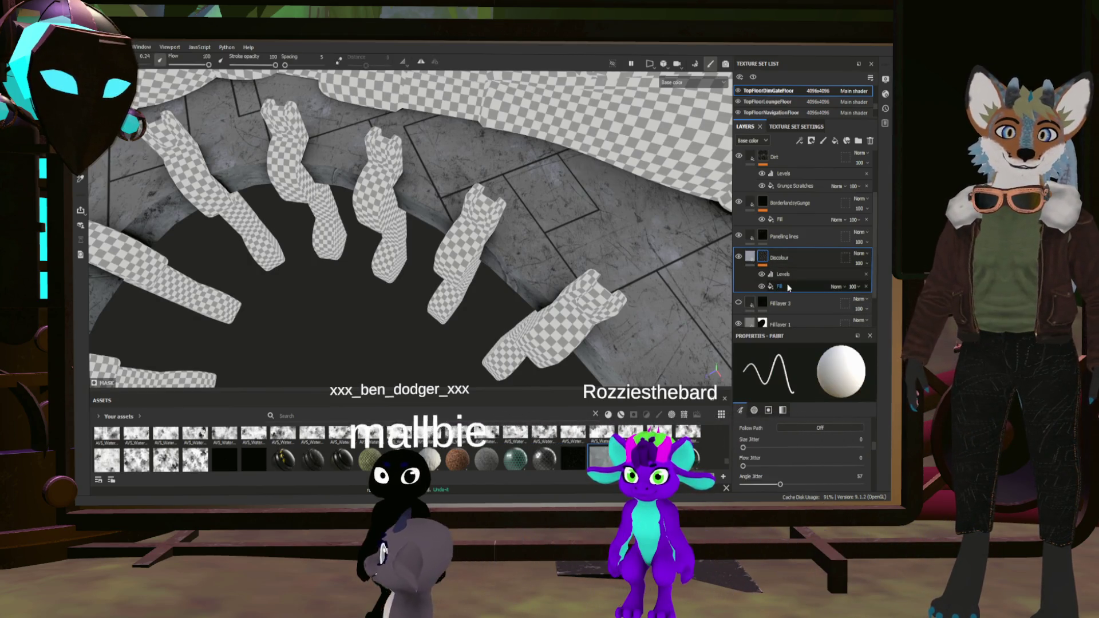
click(787, 286)
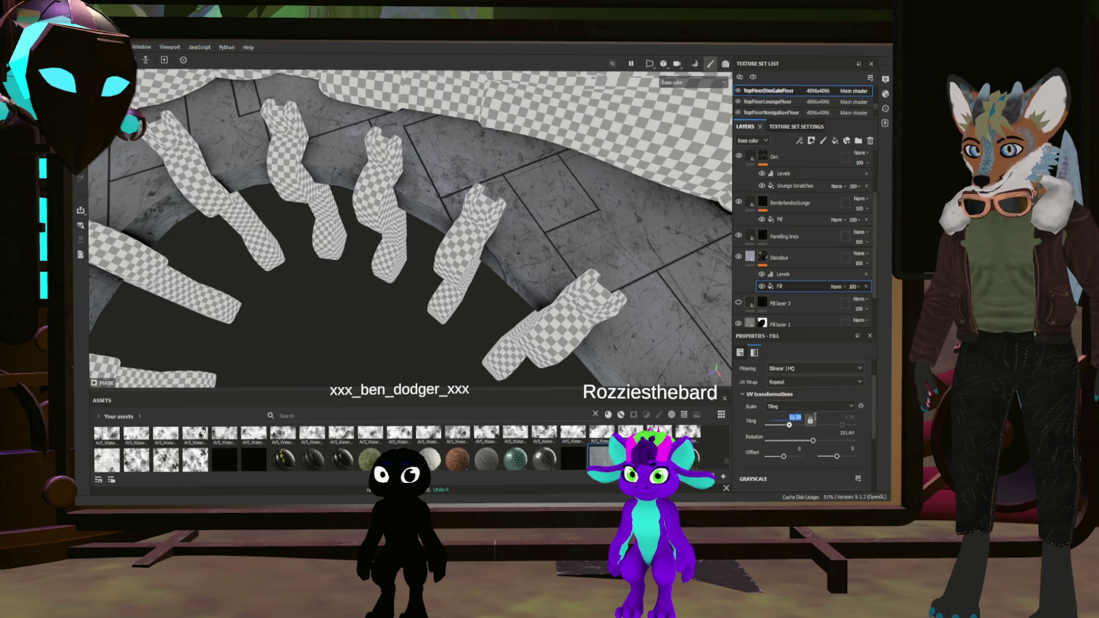
alt+drag(511, 237, 464, 274)
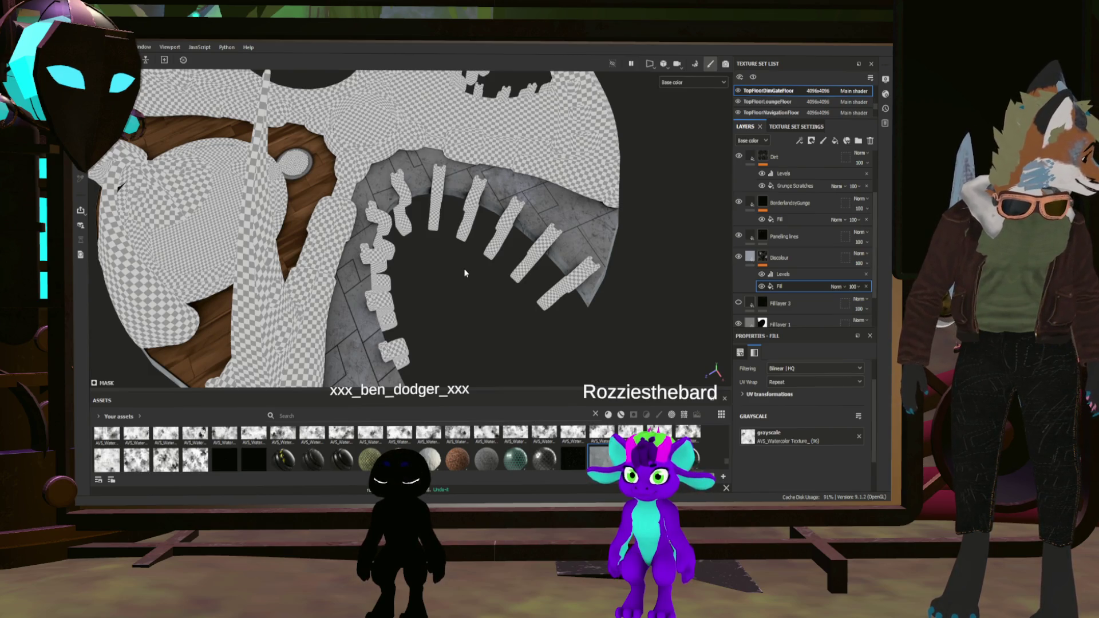
mouse_move(470, 280)
alt+mouse_down()
mouse_move(388, 291)
mouse_move(516, 194)
mouse_move(534, 270)
mouse_move(567, 271)
alt+mouse_up()
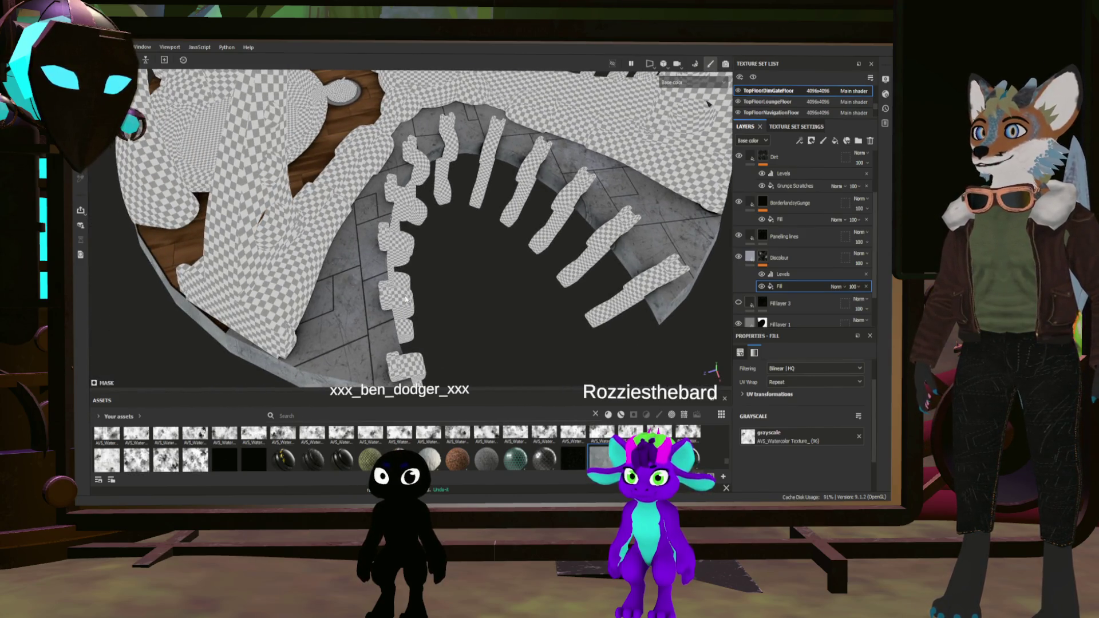
mouse_move(672, 267)
alt+mouse_down()
mouse_move(681, 235)
mouse_move(605, 187)
mouse_move(478, 272)
mouse_move(493, 253)
mouse_move(664, 275)
alt+mouse_up()
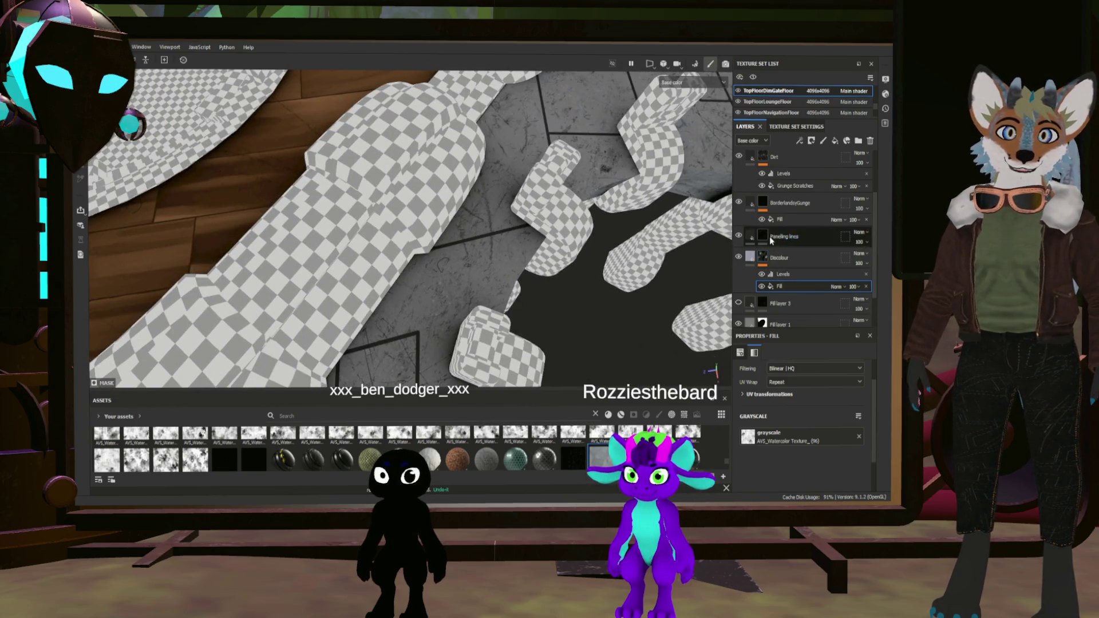
scroll(799, 472, down, 3)
mouse_move(817, 416)
mouse_down()
mouse_move(790, 416)
mouse_move(844, 415)
mouse_up()
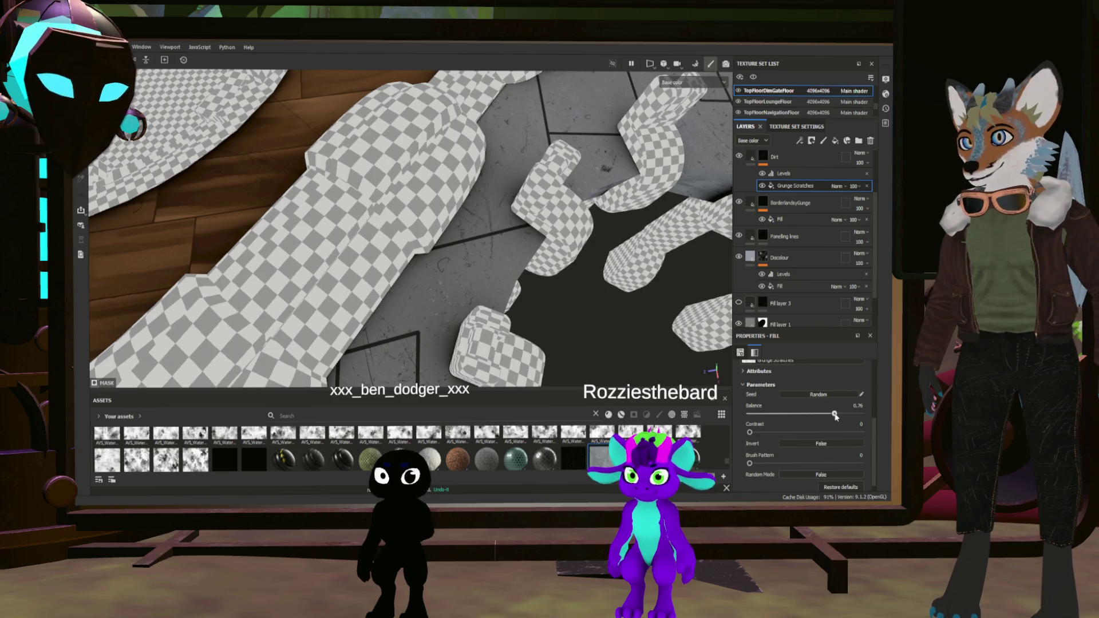
scroll(601, 363, down, 3)
scroll(601, 363, up, 2)
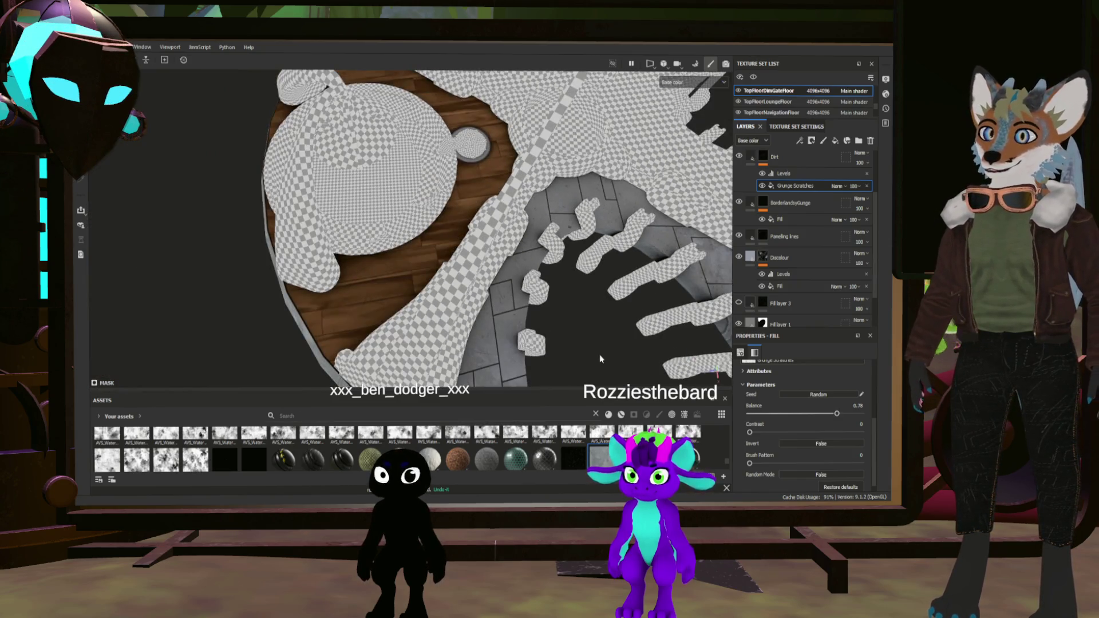
mouse_move(566, 304)
alt+mouse_down()
mouse_move(523, 352)
mouse_move(522, 287)
mouse_move(467, 216)
mouse_move(490, 291)
mouse_move(364, 313)
mouse_move(395, 321)
alt+mouse_up()
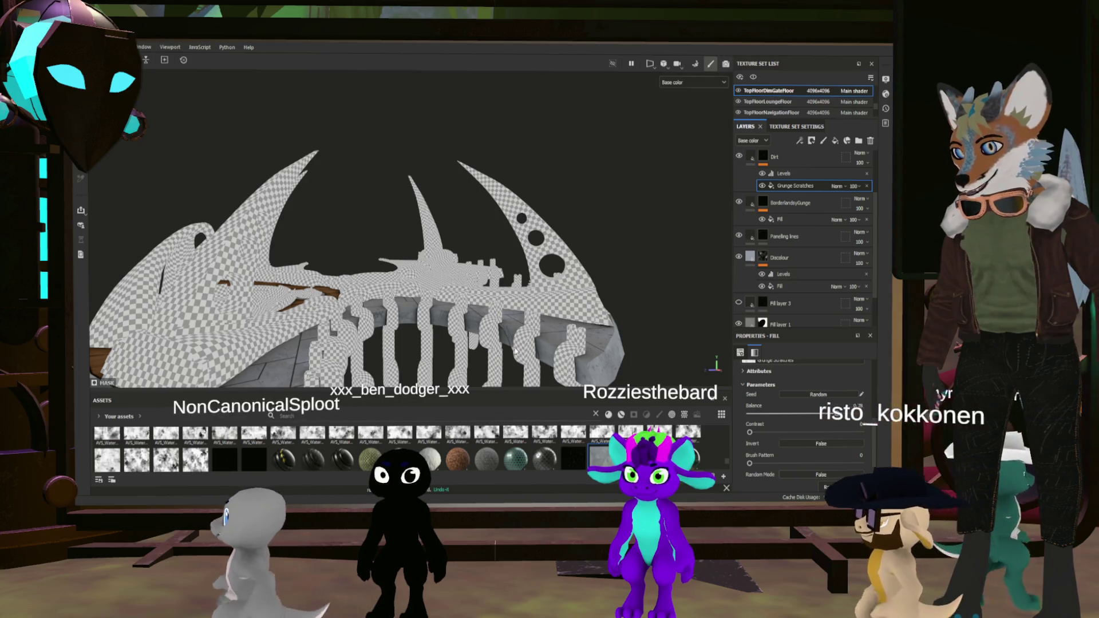
scroll(403, 321, up, 3)
scroll(430, 325, up, 3)
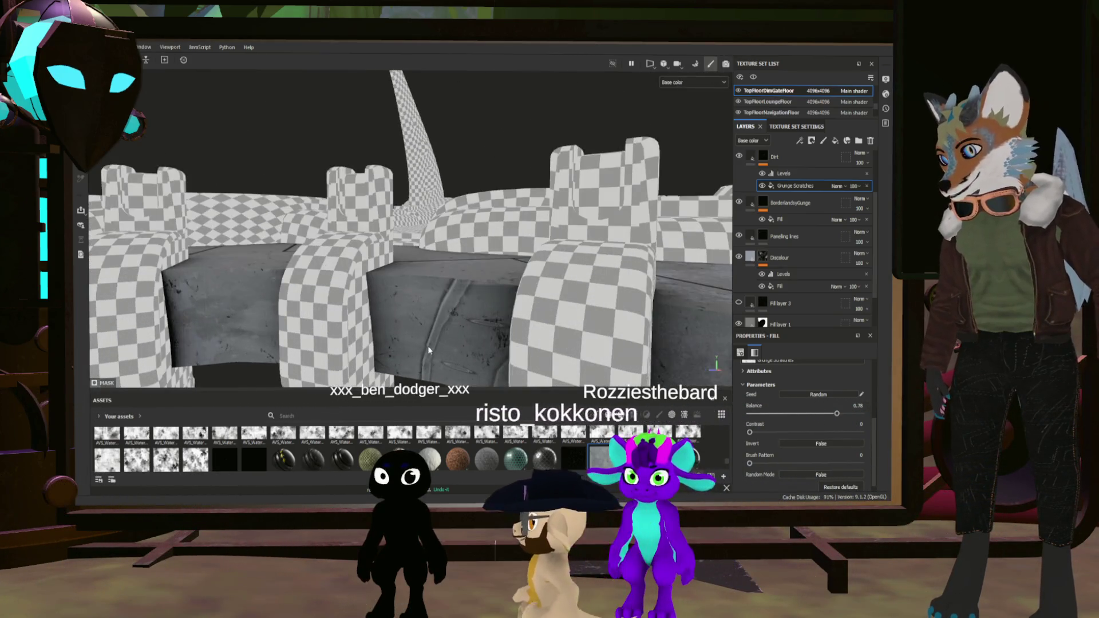
mouse_move(451, 325)
alt+mouse_down()
mouse_move(477, 315)
mouse_move(386, 340)
mouse_move(395, 291)
alt+mouse_up()
scroll(386, 340, up, 3)
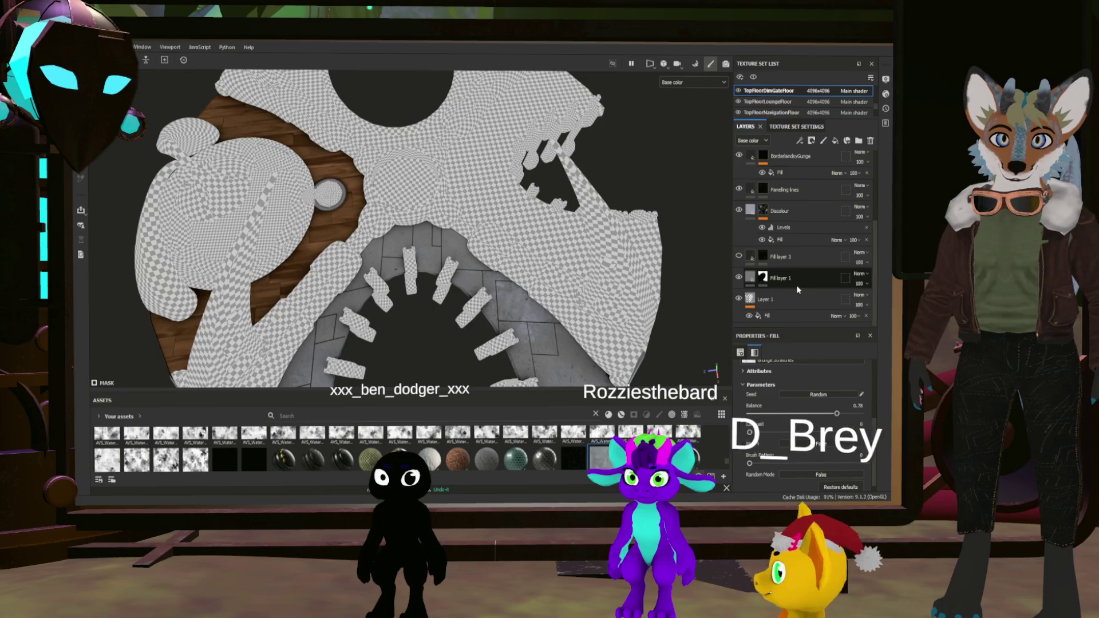
scroll(796, 286, up, 1)
Group the layers from Fill layer 1 upward into Folder 1 with Ctrl+G and give it a white mask
click(788, 308)
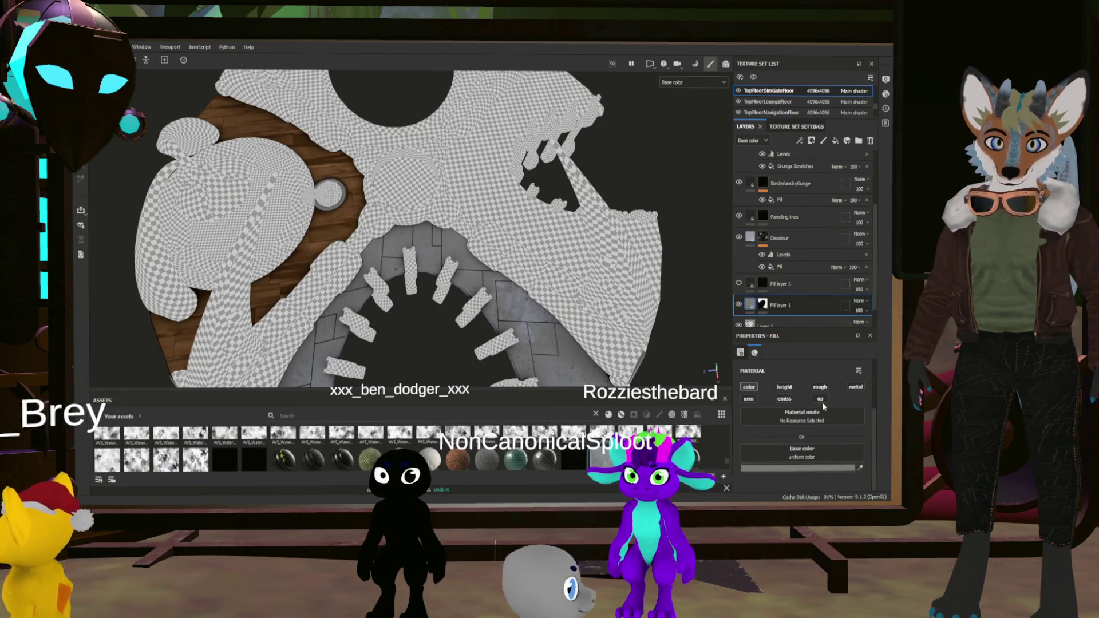
scroll(799, 266, down, 1)
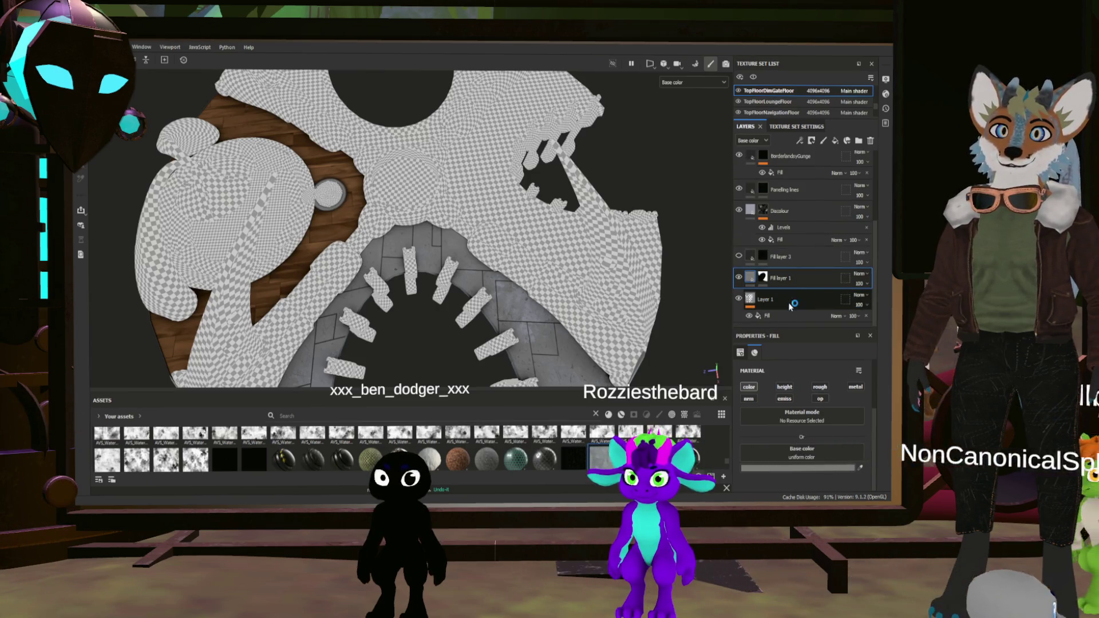
click(790, 302)
scroll(797, 301, up, 4)
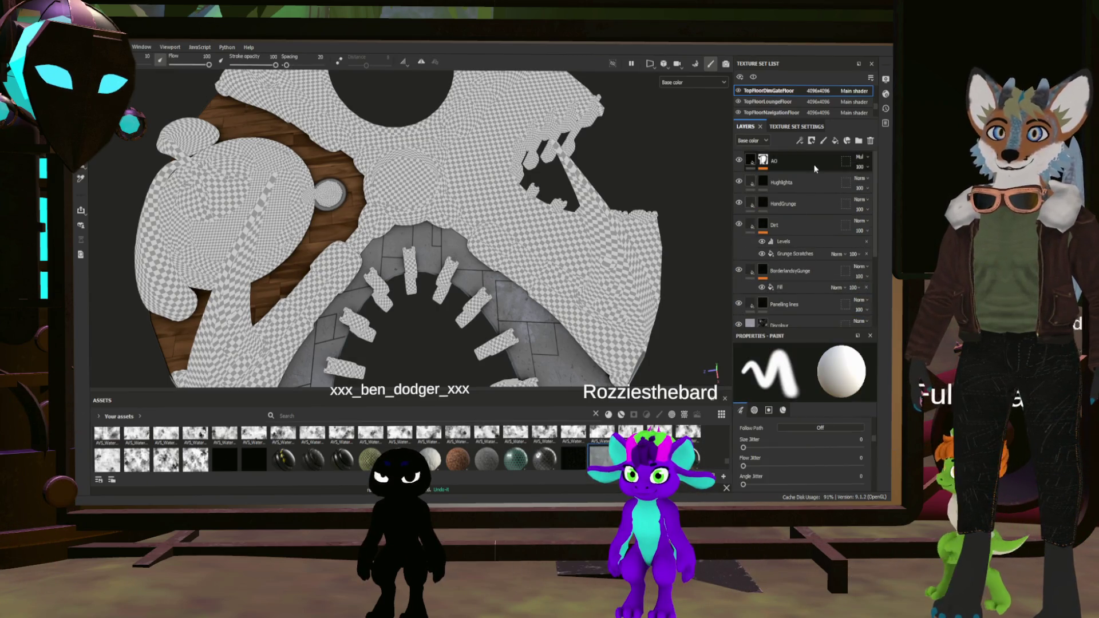
key(ctrl+g)
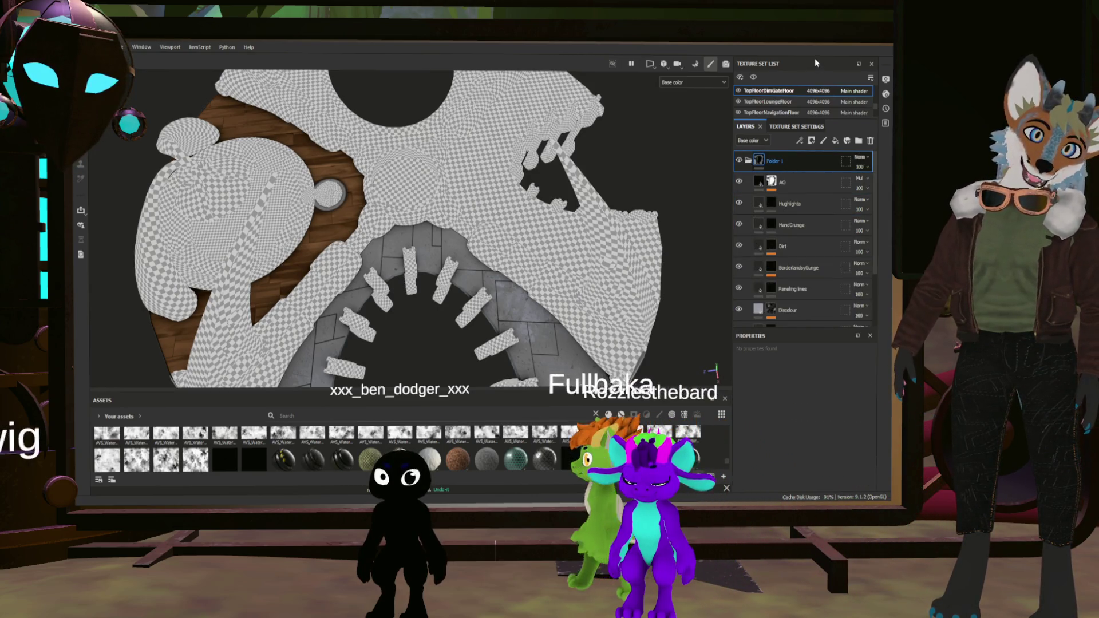
click(811, 140)
scroll(404, 232, down, 5)
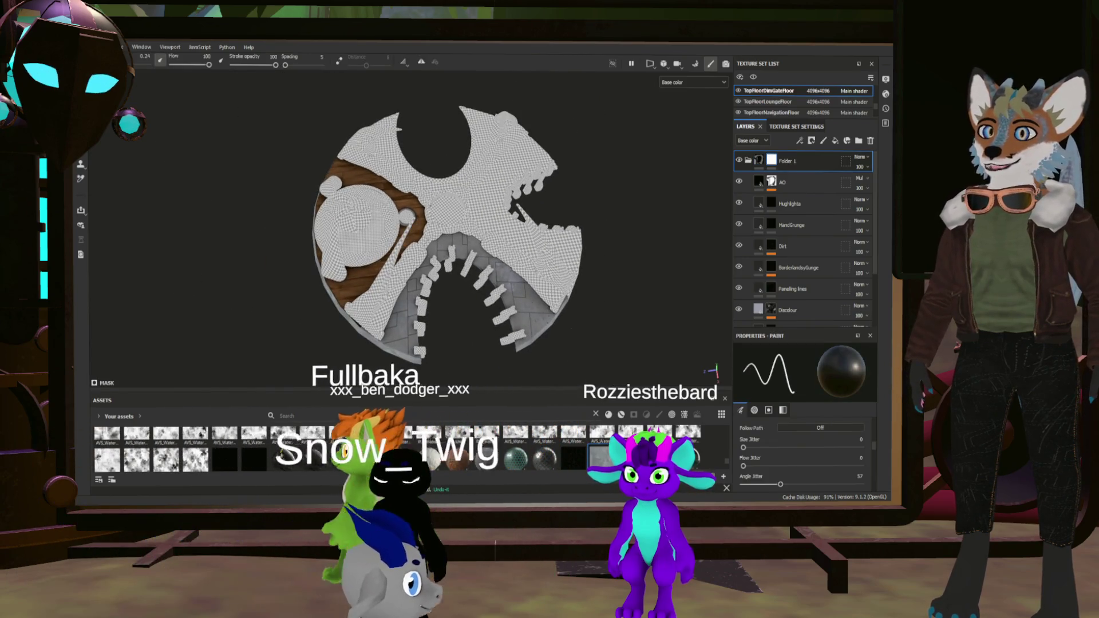
Polygon-fill Folder 1's mask with black to hide the toothed ring parts
key(4)
mouse_move(558, 332)
alt+mouse_down()
mouse_move(520, 343)
mouse_move(510, 319)
alt+mouse_up()
scroll(510, 307, up, 3)
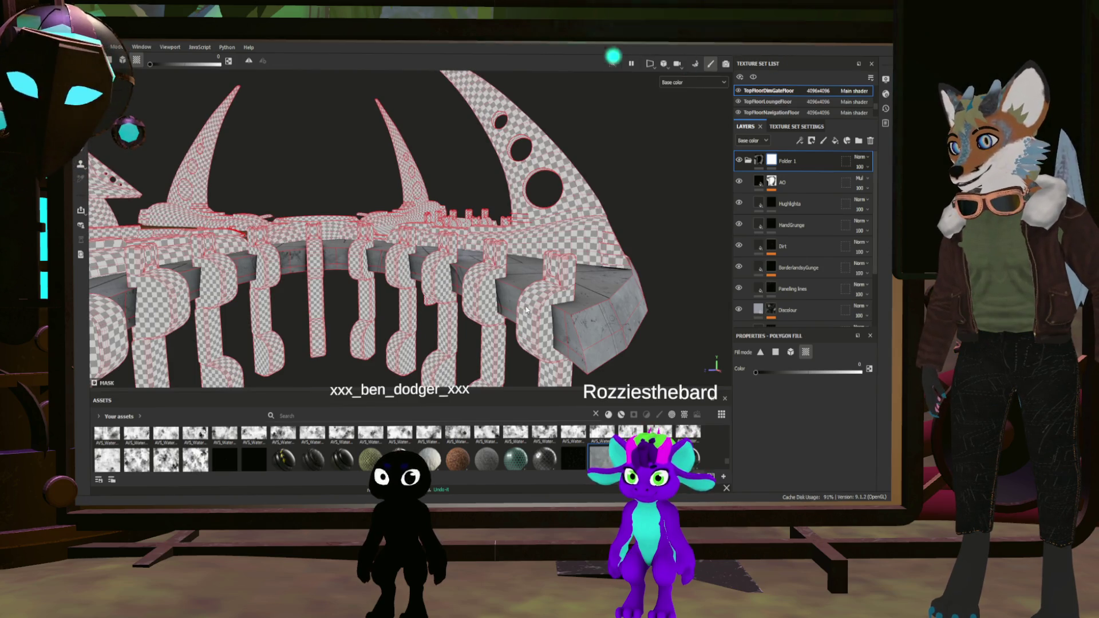
scroll(507, 303, up, 2)
mouse_move(507, 303)
alt+mouse_down()
mouse_move(312, 248)
mouse_move(281, 328)
alt+mouse_up()
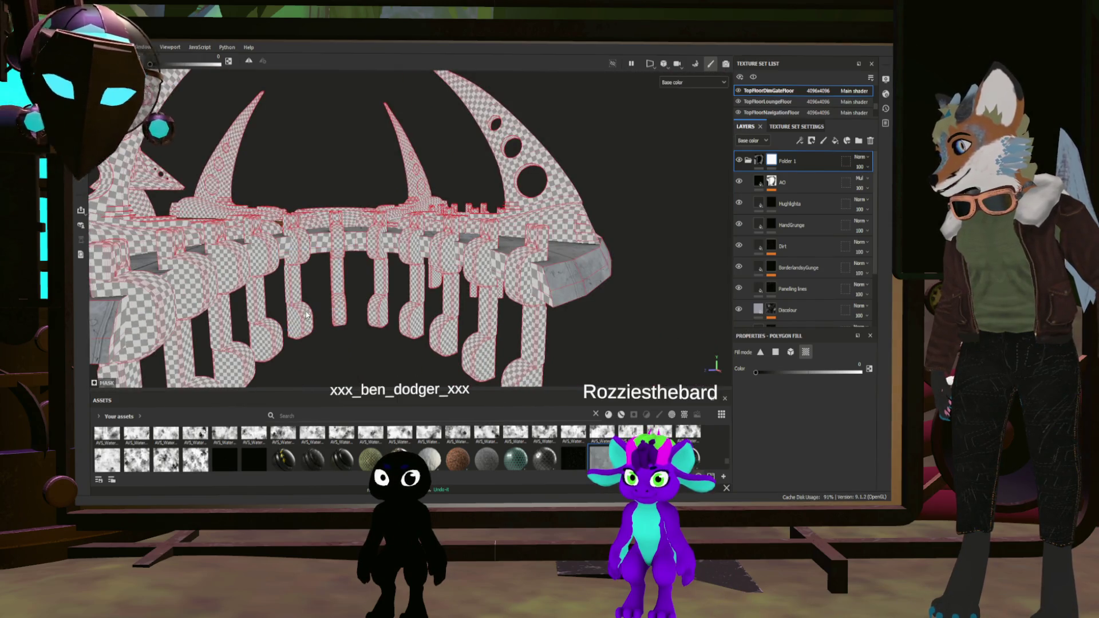
mouse_move(347, 281)
alt+mouse_down()
mouse_move(387, 221)
mouse_move(394, 316)
alt+mouse_up()
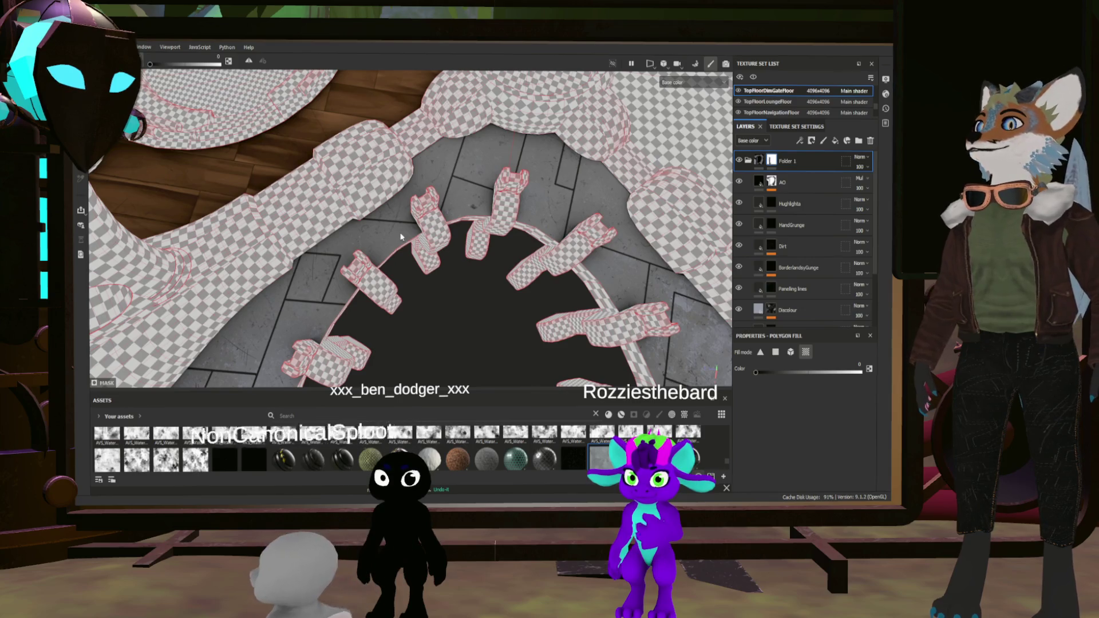
alt+drag(418, 302, 633, 282)
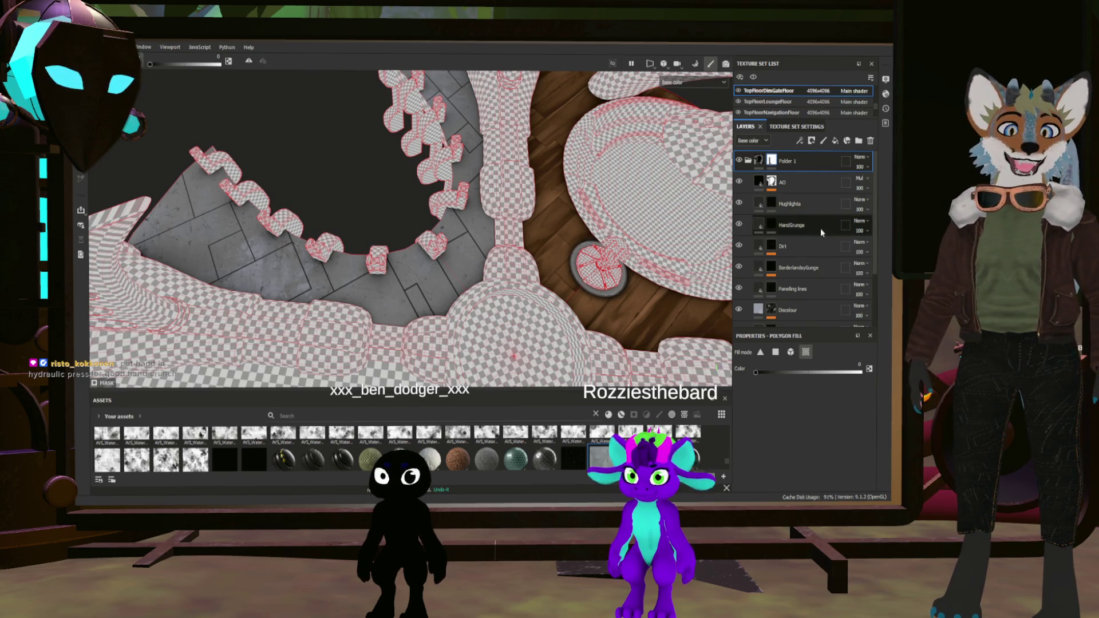
Duplicate HandGrunge, rename the copy Bolts and move it just below HandGrunge
click(758, 224)
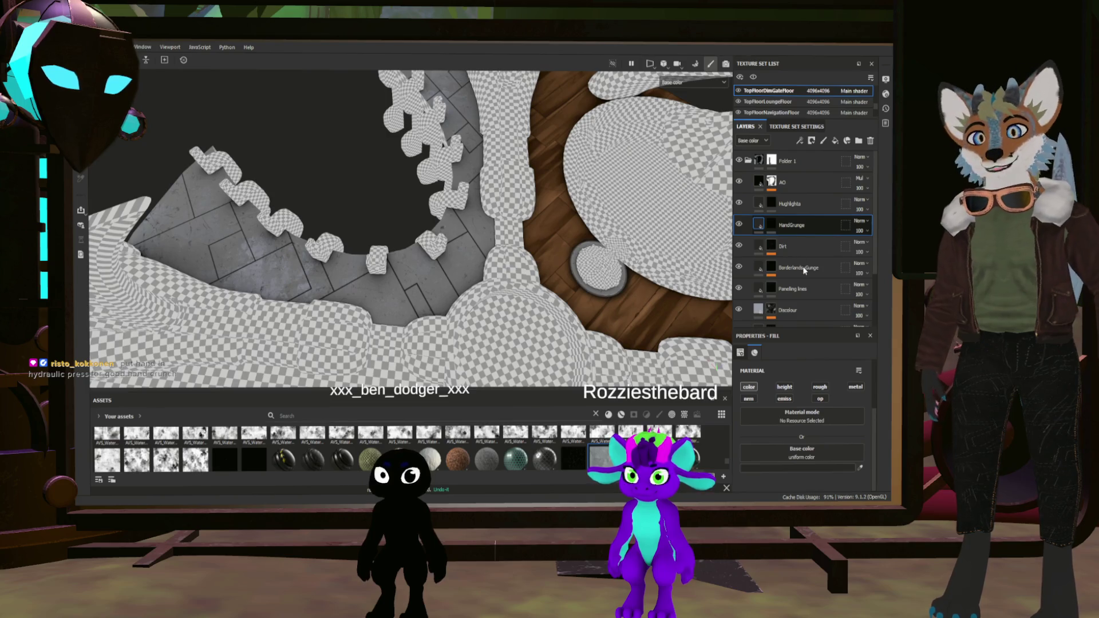
key(ctrl+d)
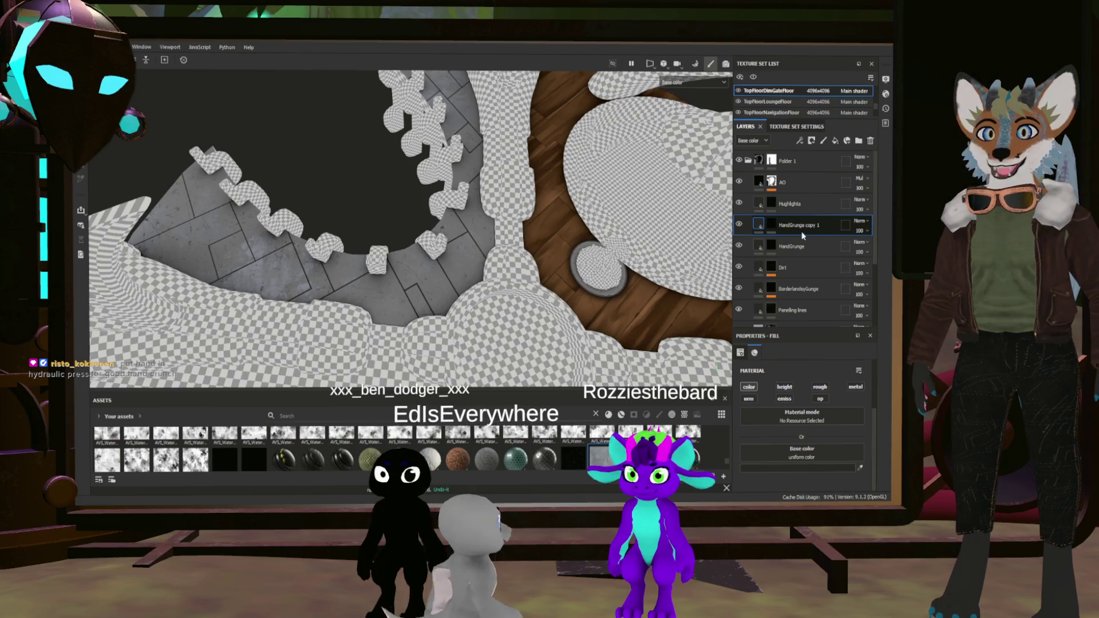
double_click(801, 224)
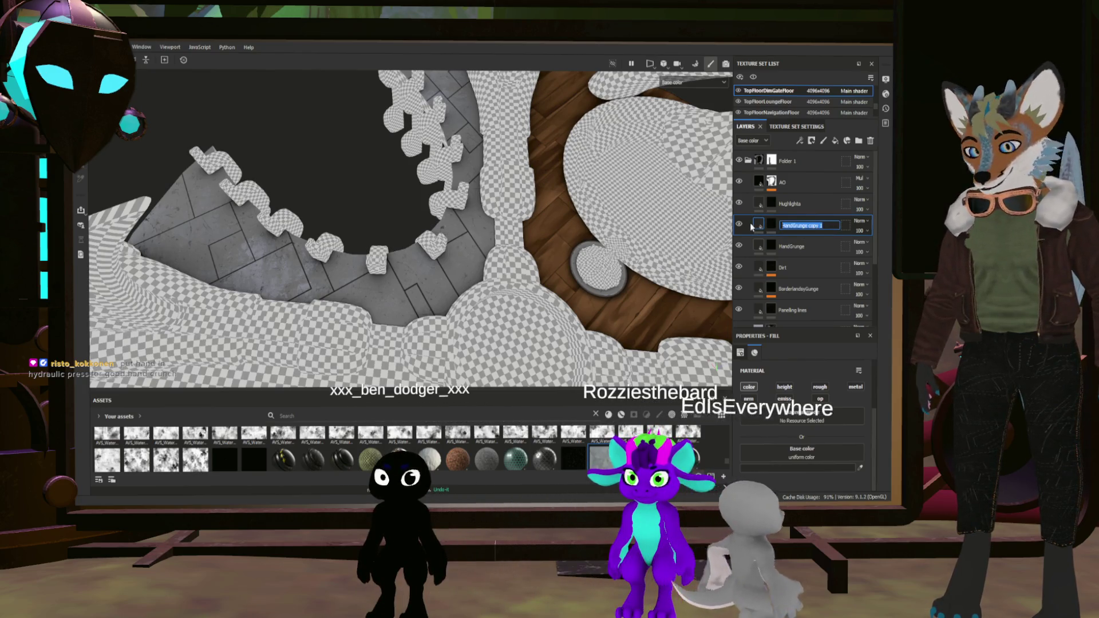
text(Bolts)
key(Return)
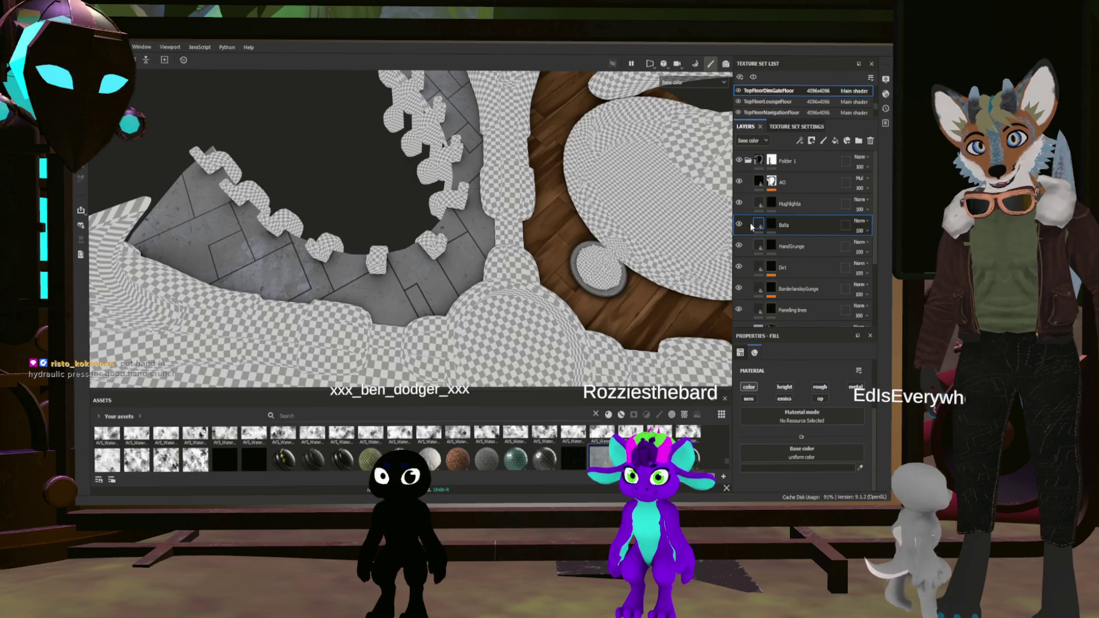
drag(824, 226, 814, 256)
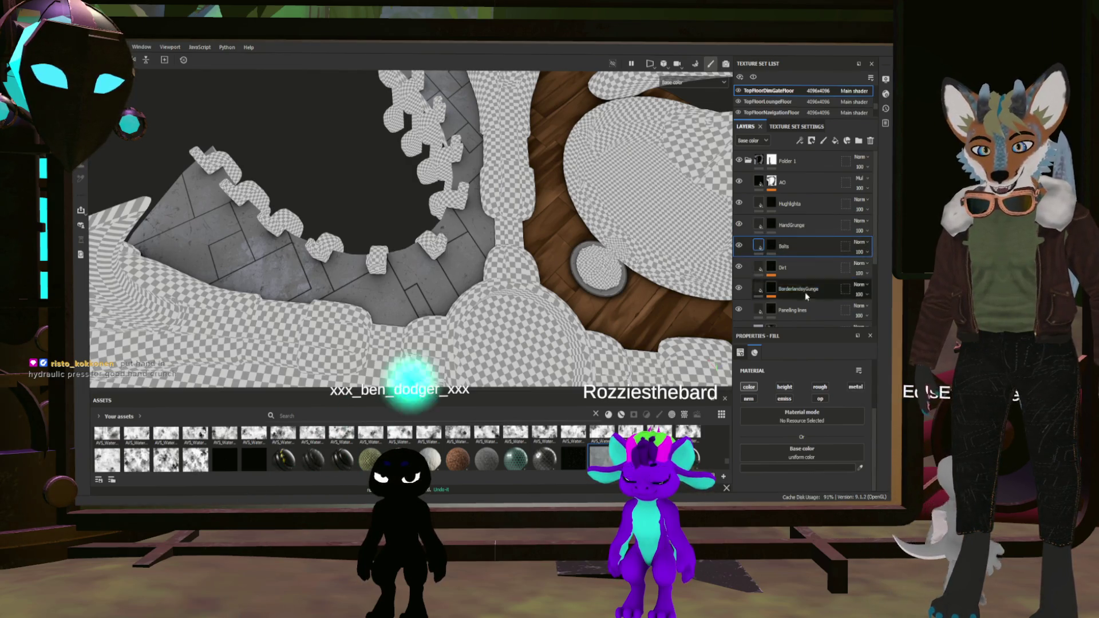
scroll(434, 295, up, 2)
scroll(434, 295, up, 3)
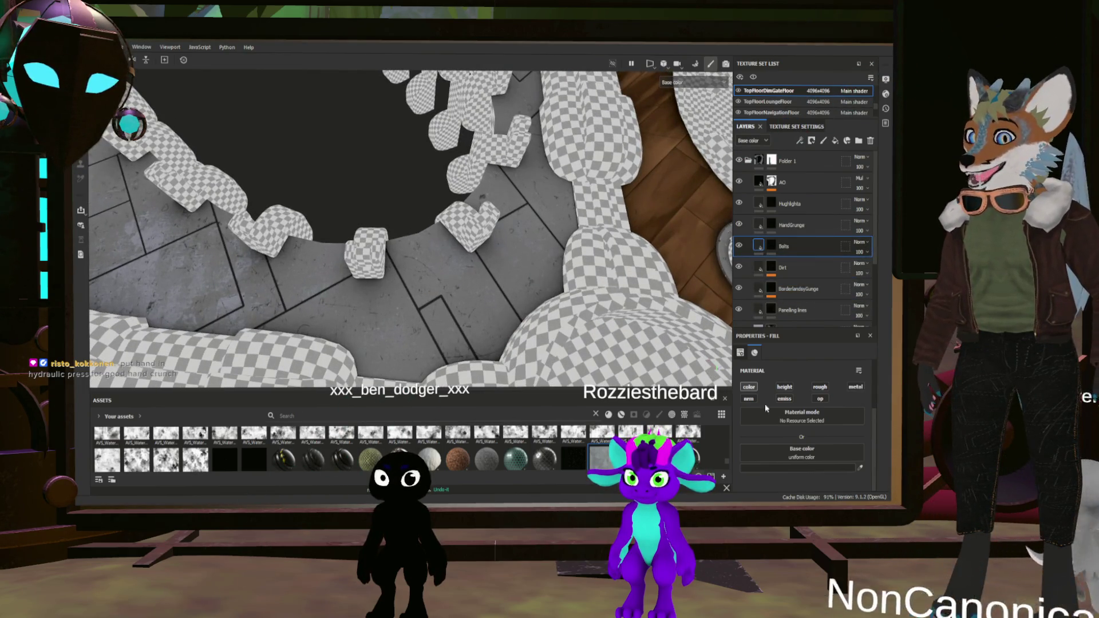
scroll(801, 462, up, 2)
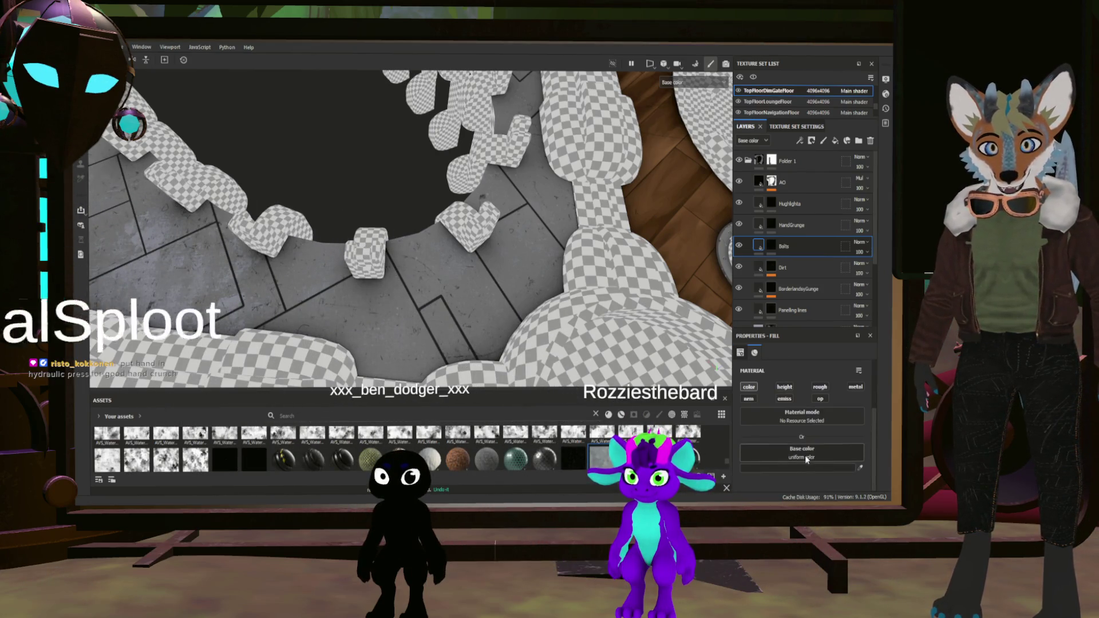
Switch the Bolts mask to Polygon Fill, then back to the paint brush
key(4)
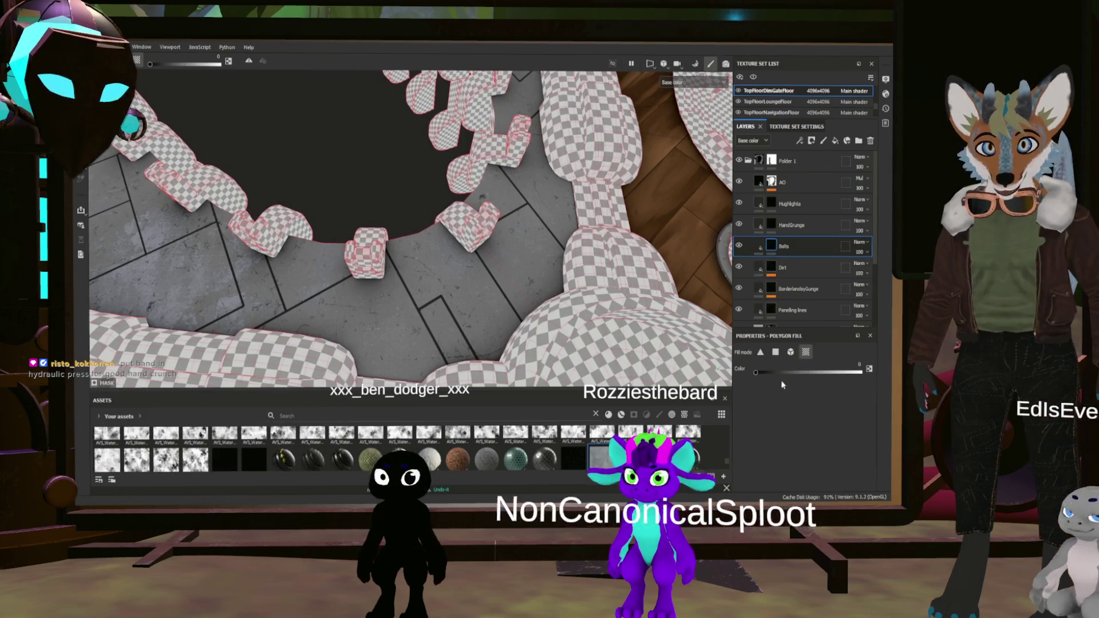
key(1)
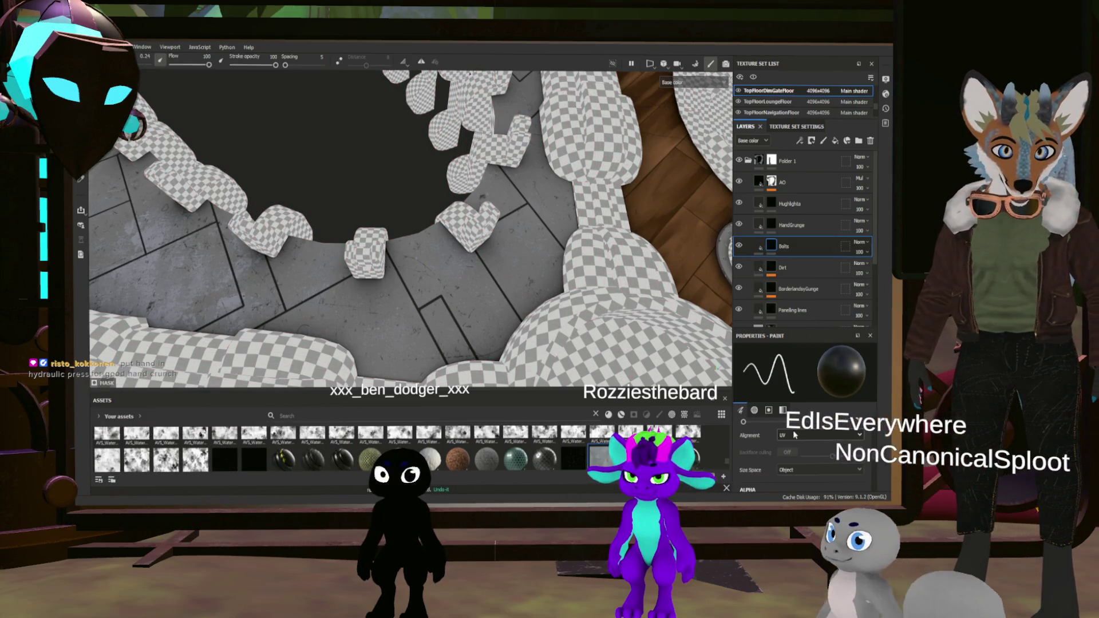
In the brush's Alpha parameters, raise Hardness from 0.18 to about 0.36
click(754, 410)
click(861, 427)
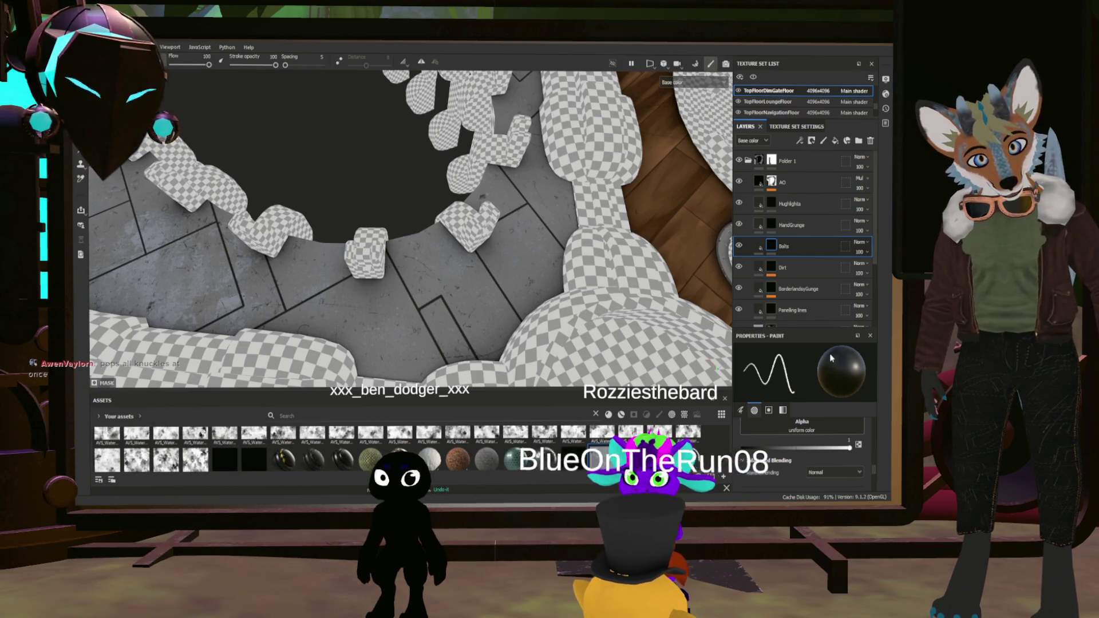
scroll(831, 359, up, 3)
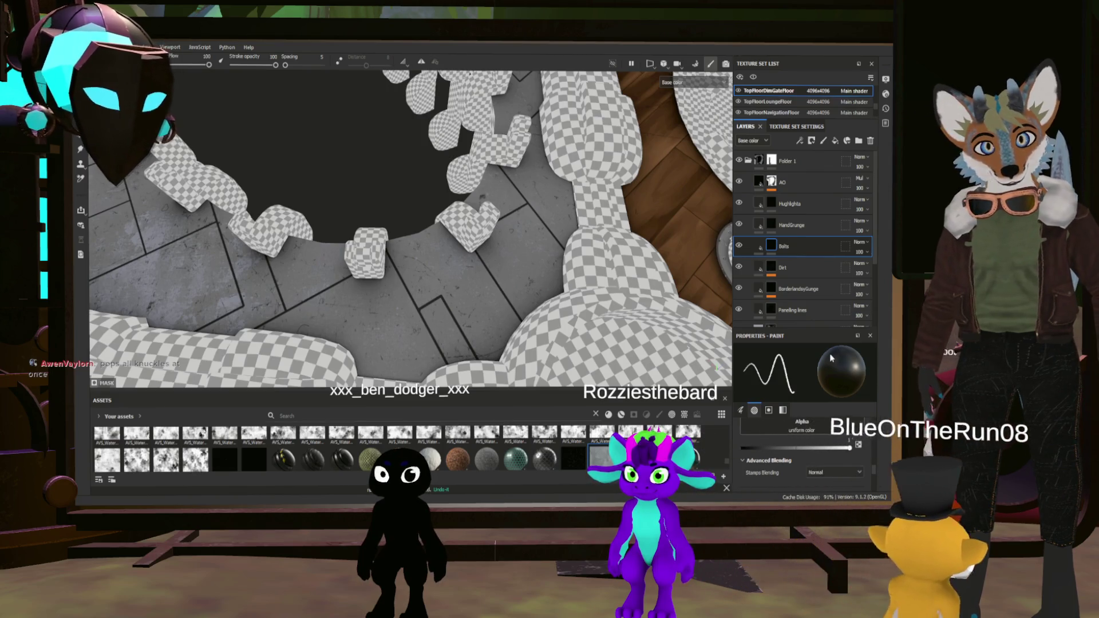
scroll(527, 283, up, 2)
scroll(526, 283, up, 3)
scroll(526, 284, down, 1)
scroll(525, 283, up, 2)
alt+drag(526, 284, 433, 257)
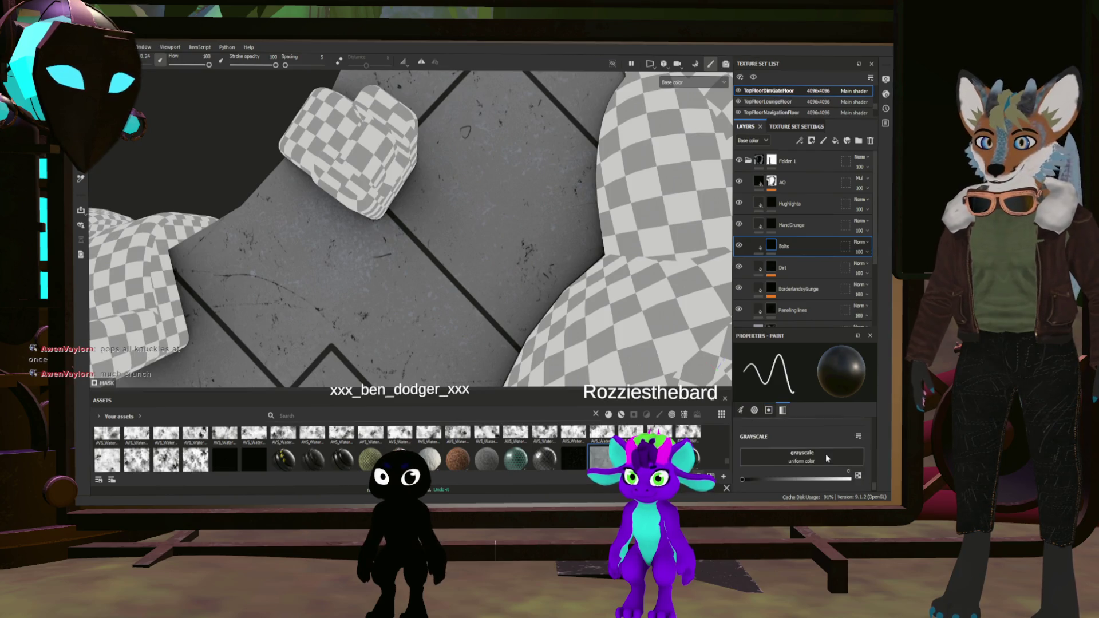
scroll(822, 443, up, 2)
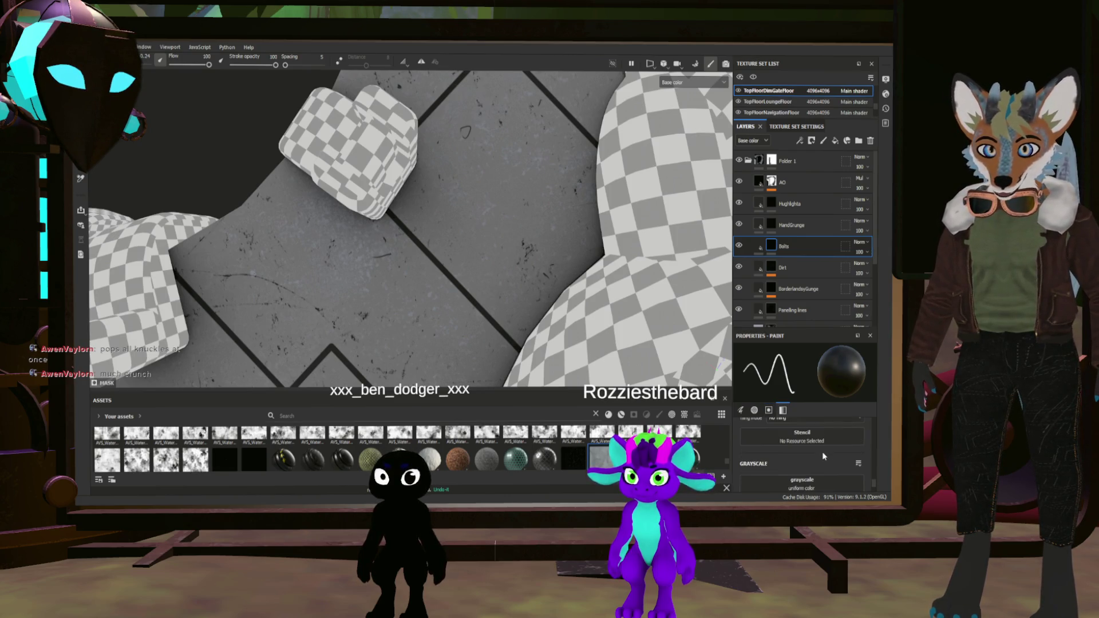
scroll(822, 452, up, 2)
scroll(822, 459, up, 2)
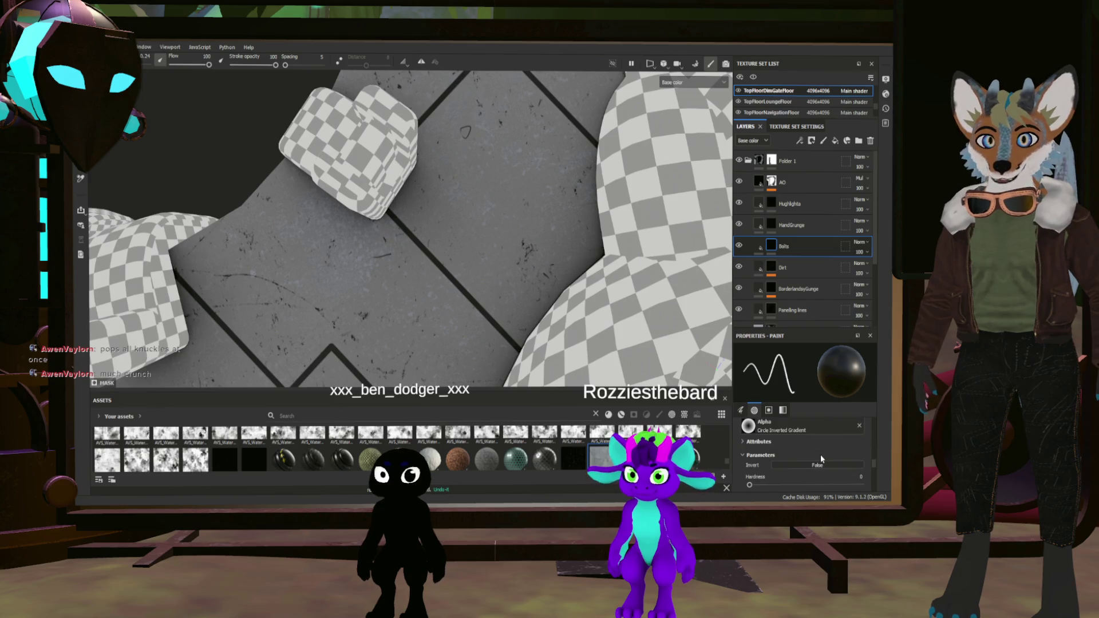
scroll(819, 455, up, 2)
scroll(816, 457, up, 2)
scroll(814, 455, down, 1)
scroll(812, 456, down, 1)
scroll(809, 456, down, 1)
scroll(808, 456, down, 1)
scroll(809, 461, down, 1)
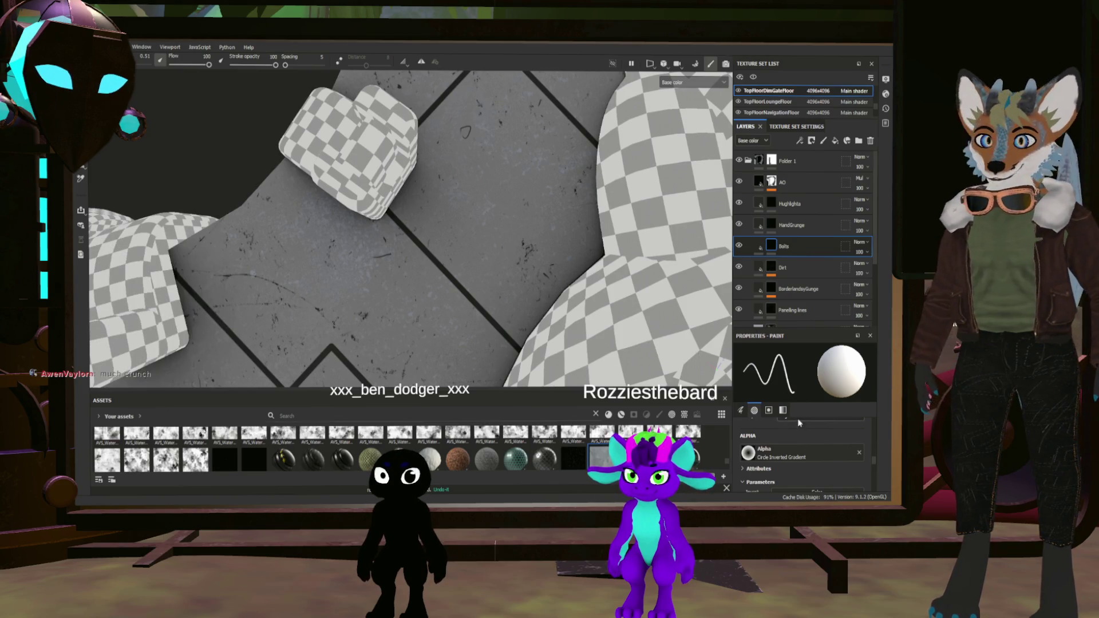
scroll(799, 421, down, 2)
drag(769, 459, 789, 457)
Set brush Hardness to exactly 0.4 and stamp extra bolts beside the rectangular panel's grooves
double_click(854, 448)
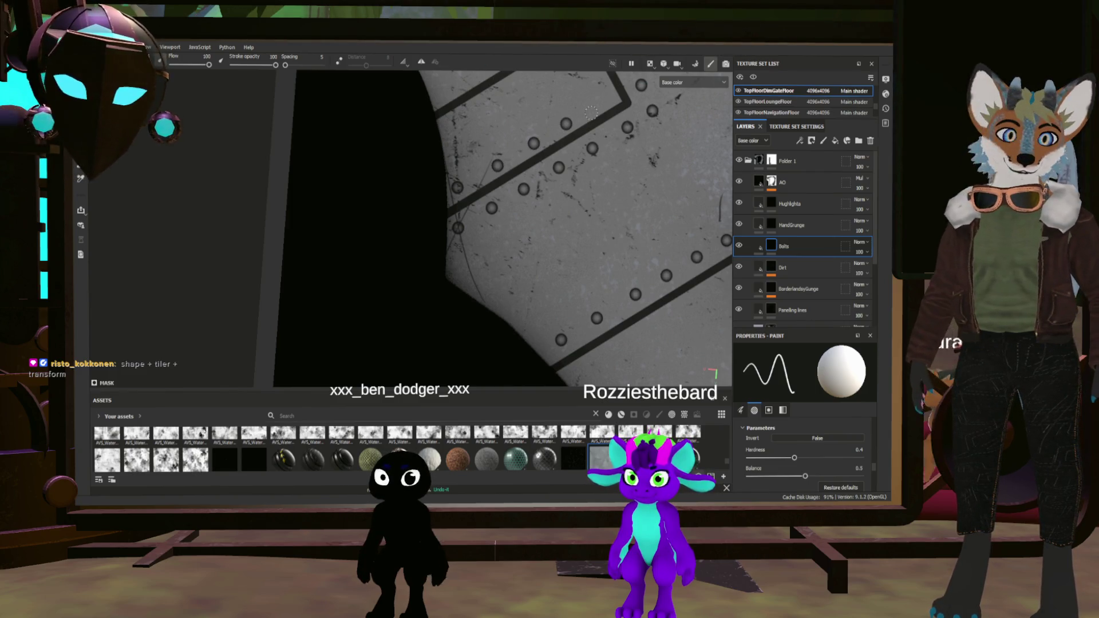
middle_drag(597, 105, 567, 137)
scroll(567, 137, up, 3)
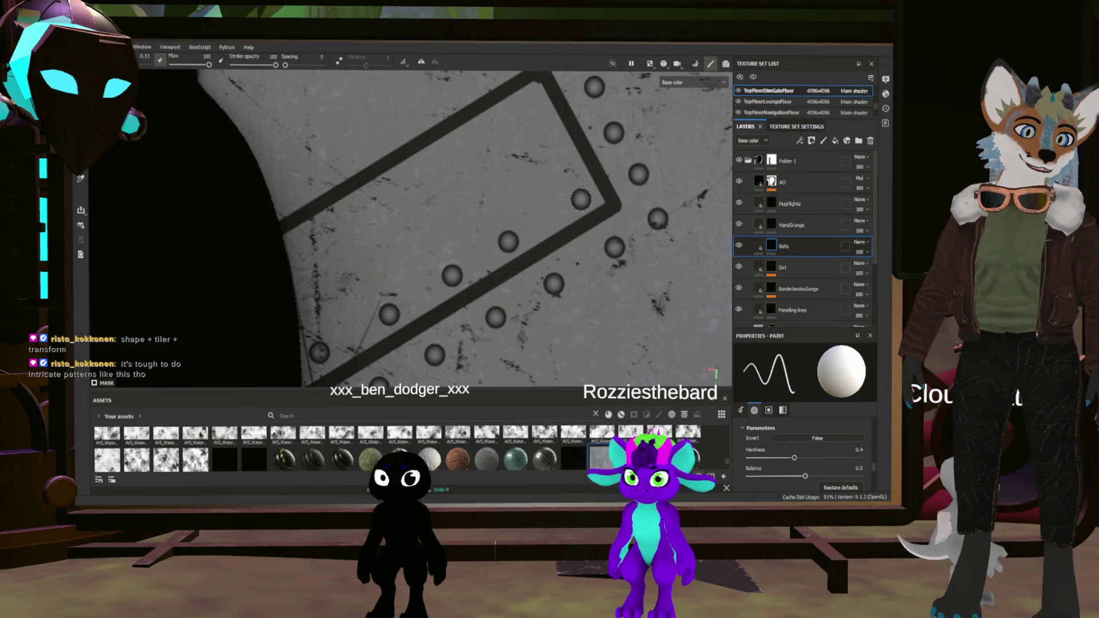
click(560, 152)
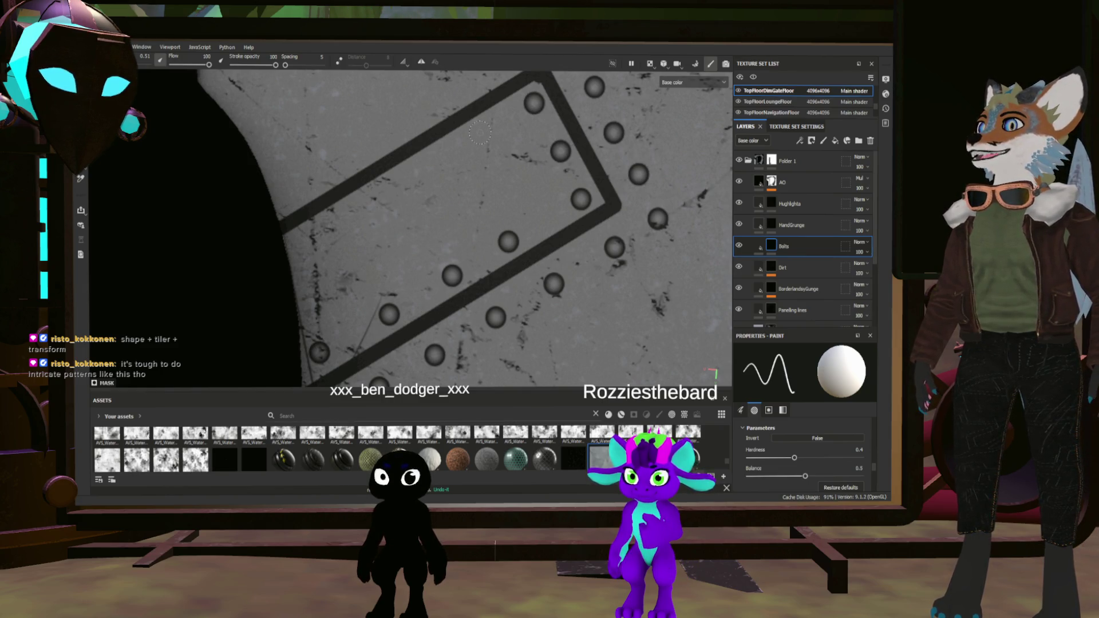
click(418, 168)
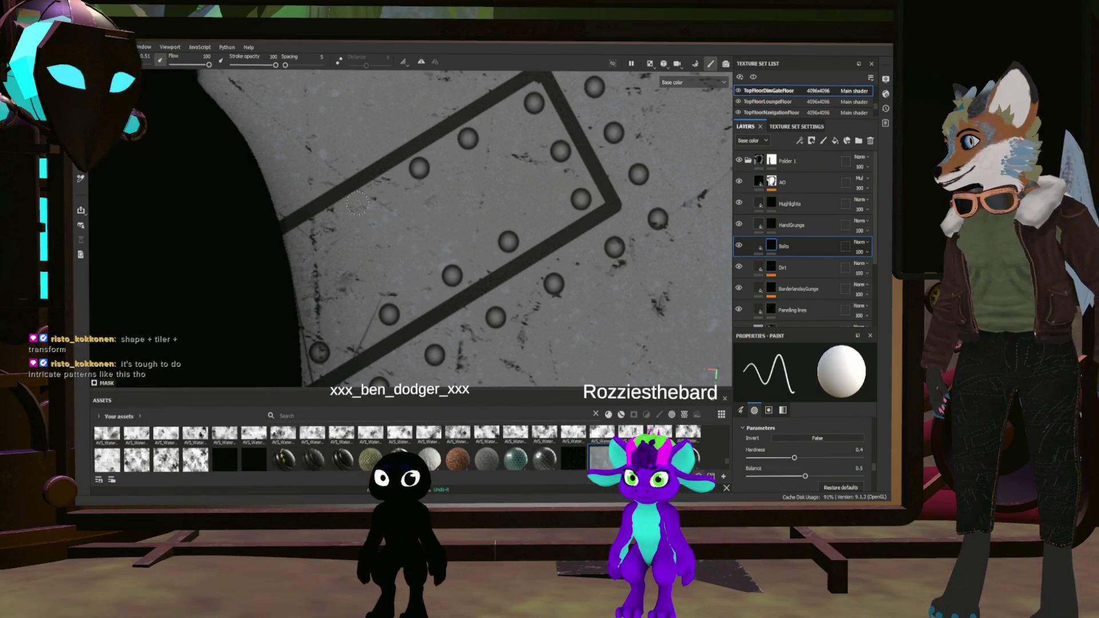
scroll(355, 207, down, 3)
scroll(356, 207, down, 3)
scroll(440, 180, up, 2)
scroll(440, 180, up, 3)
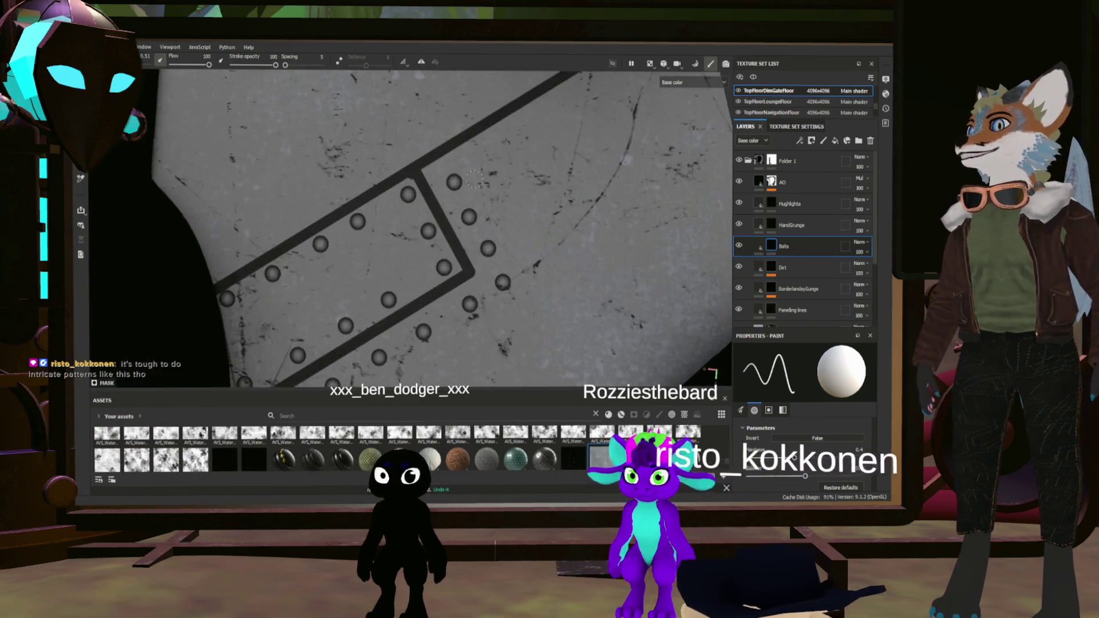
scroll(440, 180, up, 2)
scroll(440, 161, down, 2)
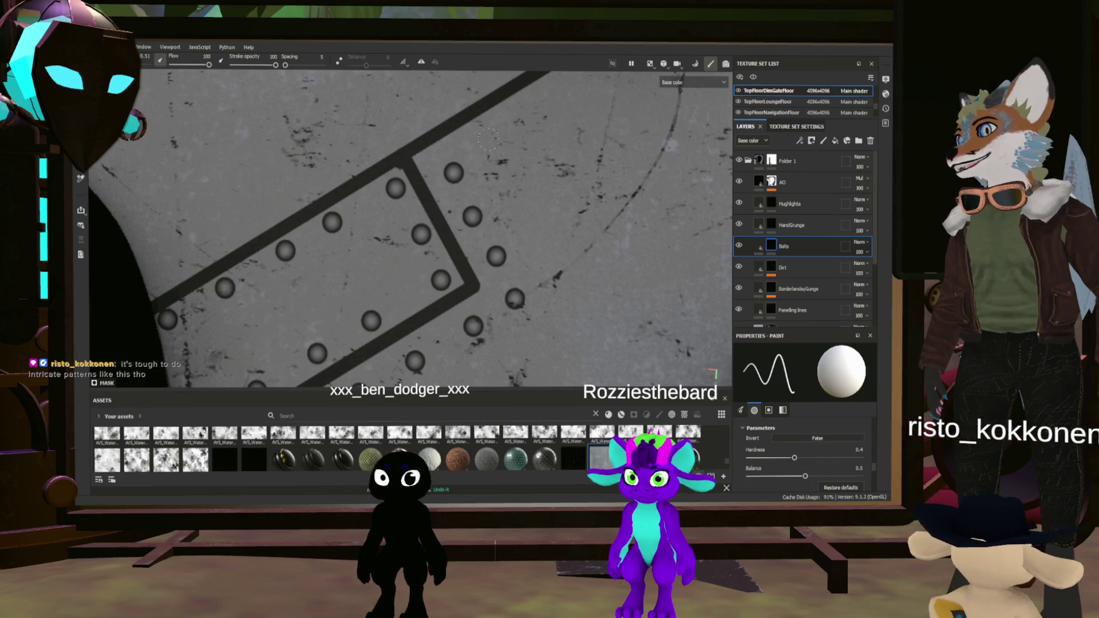
scroll(440, 160, down, 2)
middle_drag(528, 135, 466, 208)
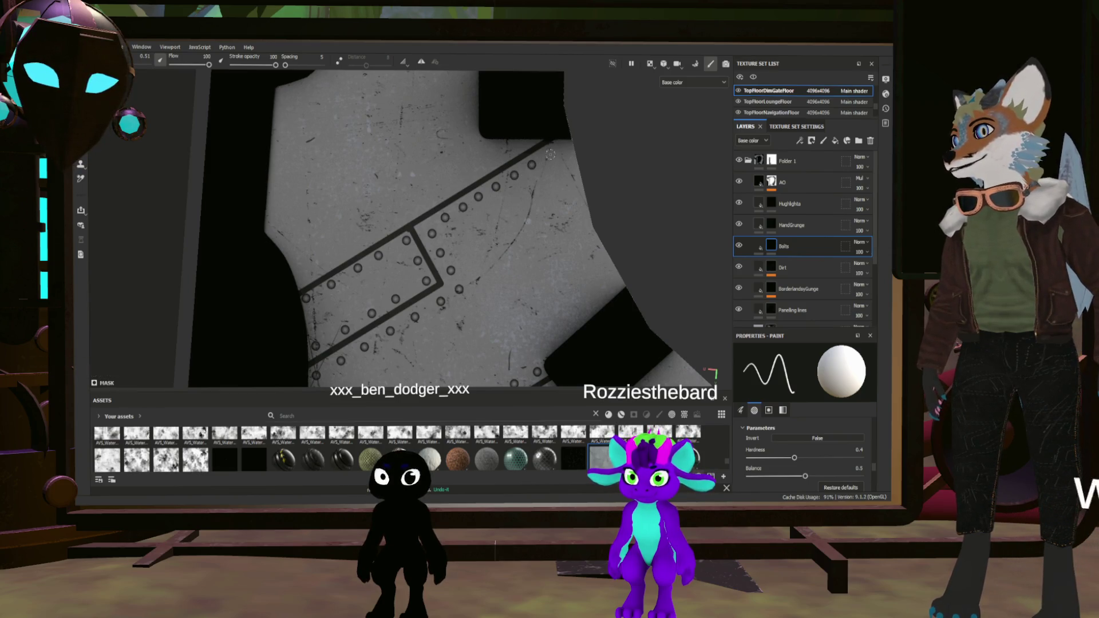
scroll(550, 155, down, 4)
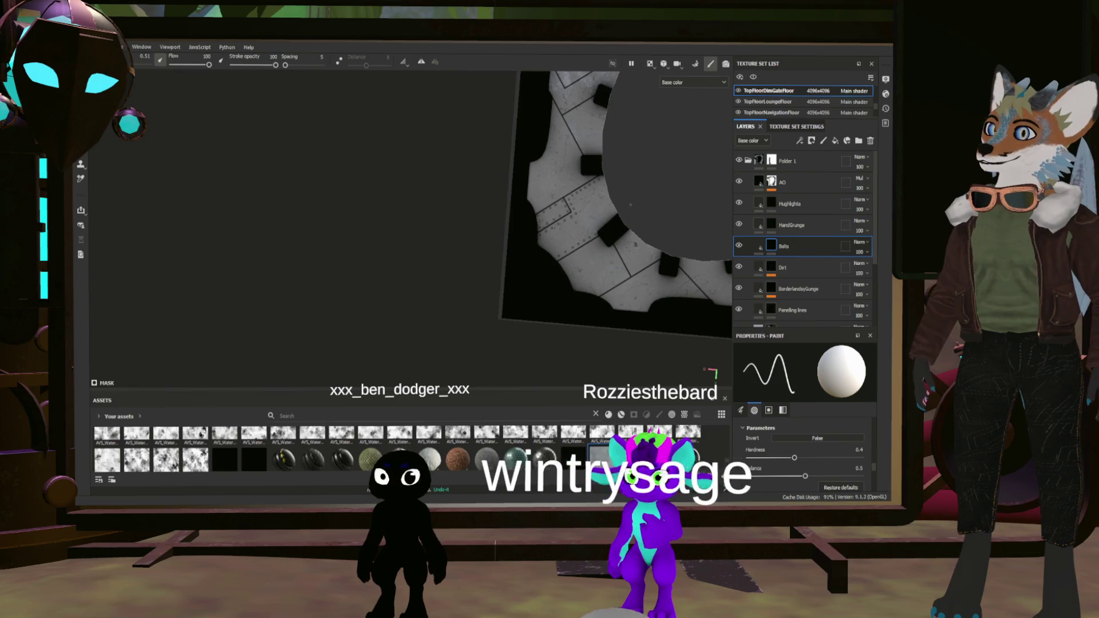
scroll(466, 292, up, 5)
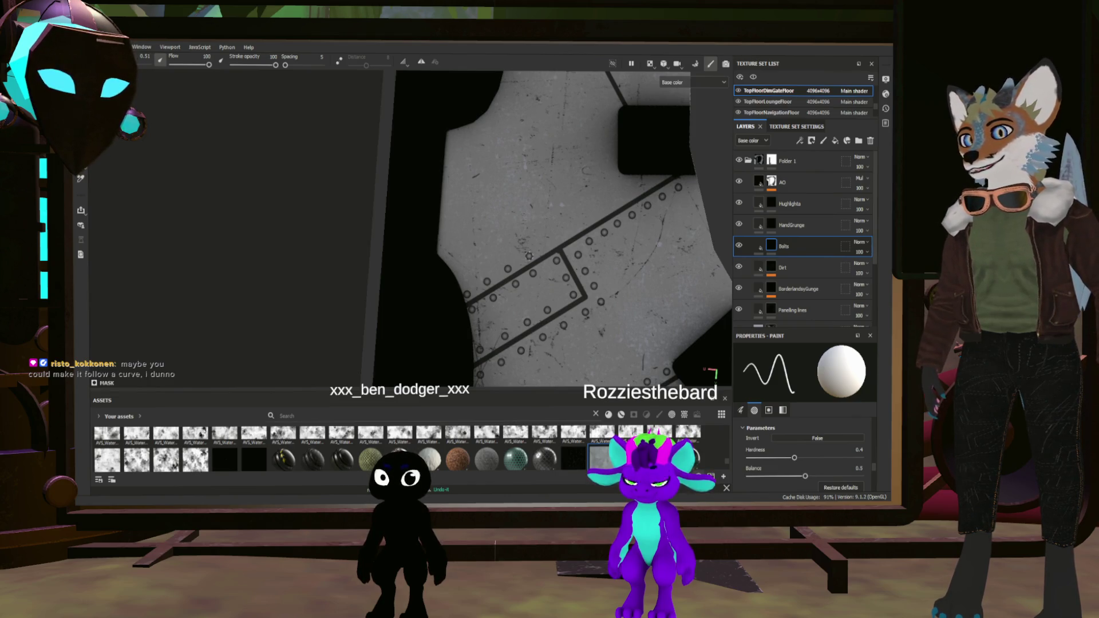
scroll(814, 454, down, 2)
scroll(811, 453, down, 2)
scroll(811, 451, down, 2)
scroll(811, 456, down, 2)
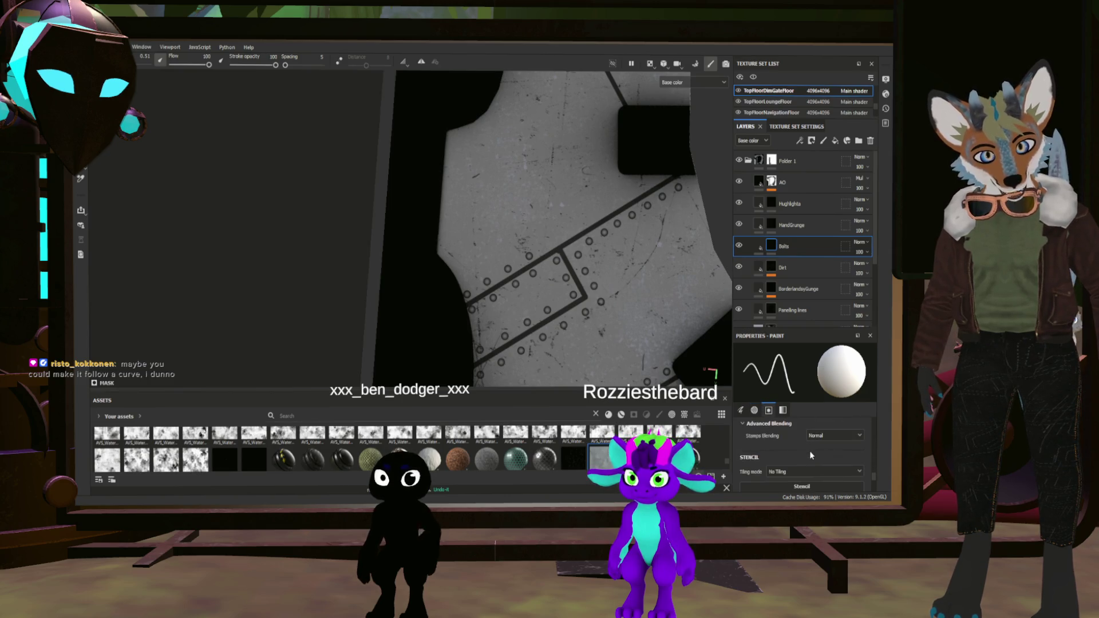
scroll(794, 447, down, 2)
scroll(795, 454, down, 2)
scroll(796, 454, up, 2)
scroll(795, 454, up, 2)
scroll(796, 443, up, 2)
scroll(796, 448, up, 2)
scroll(795, 448, up, 2)
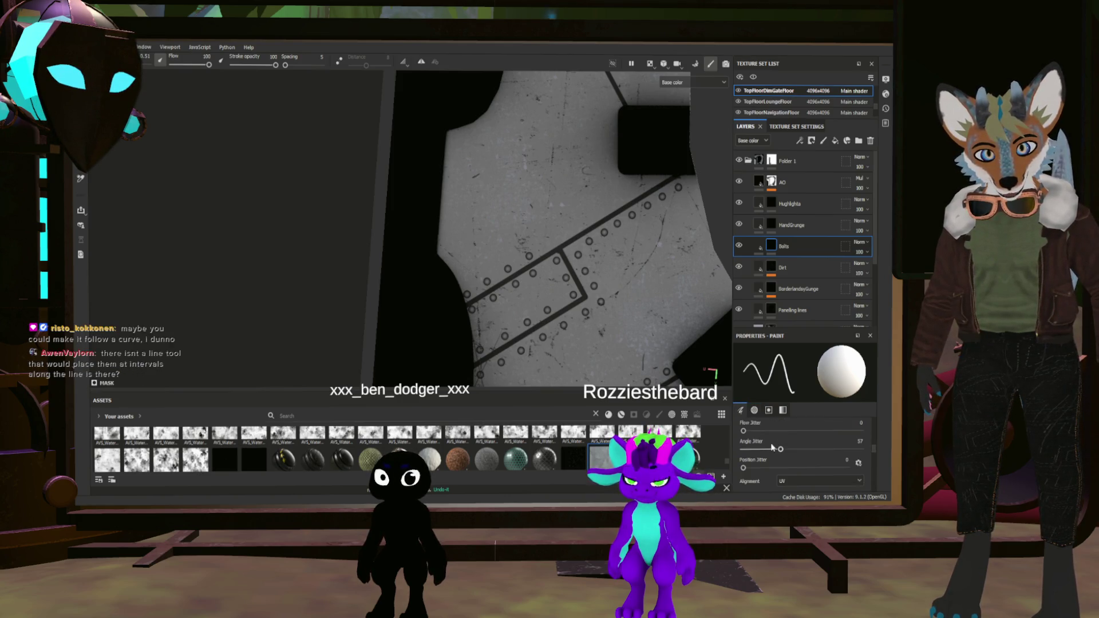
scroll(772, 448, up, 2)
scroll(771, 443, up, 2)
scroll(770, 442, up, 2)
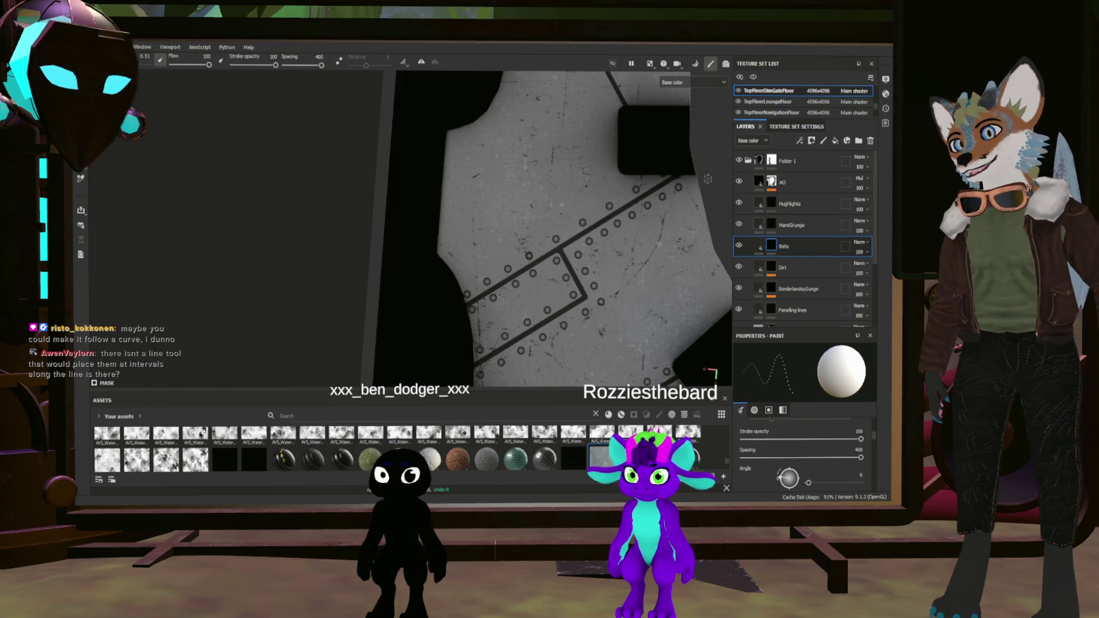
middle_drag(652, 163, 624, 313)
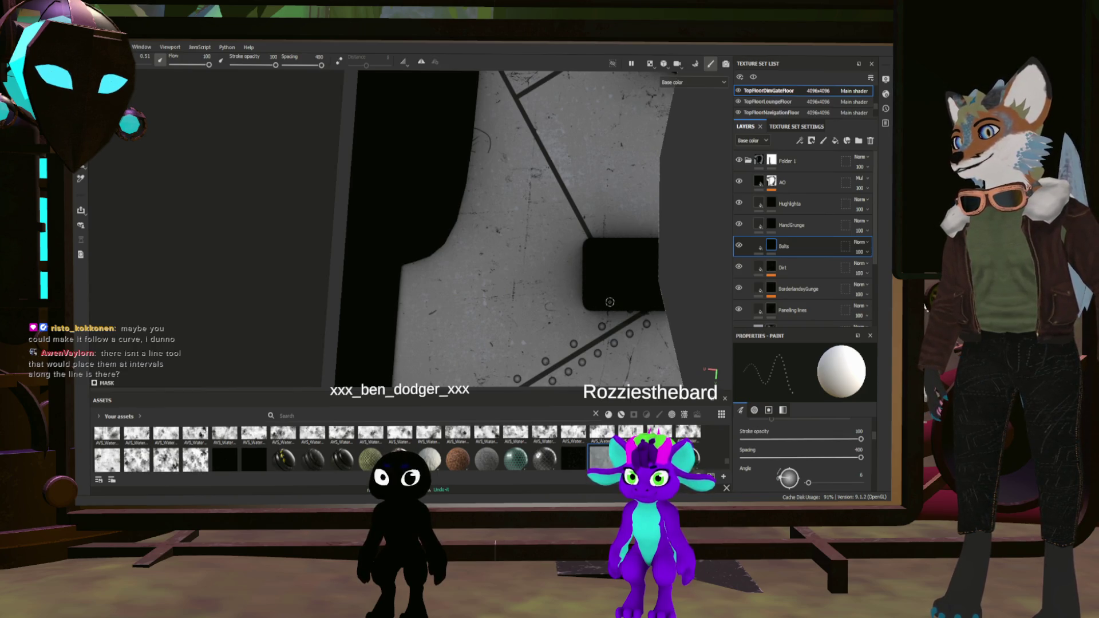
middle_drag(624, 313, 601, 258)
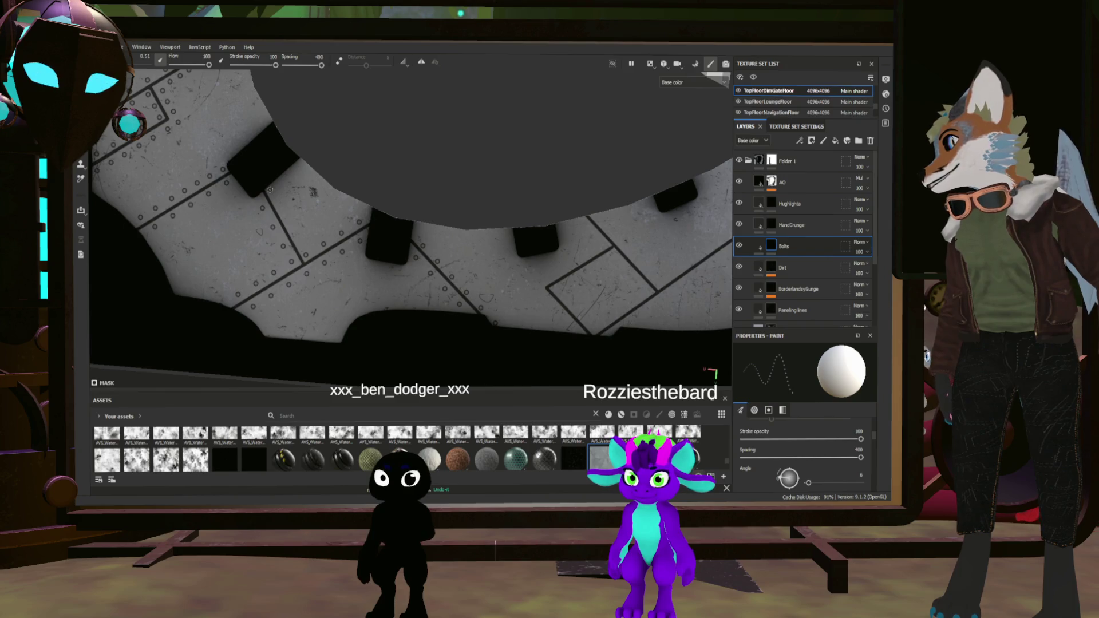
key(shift)
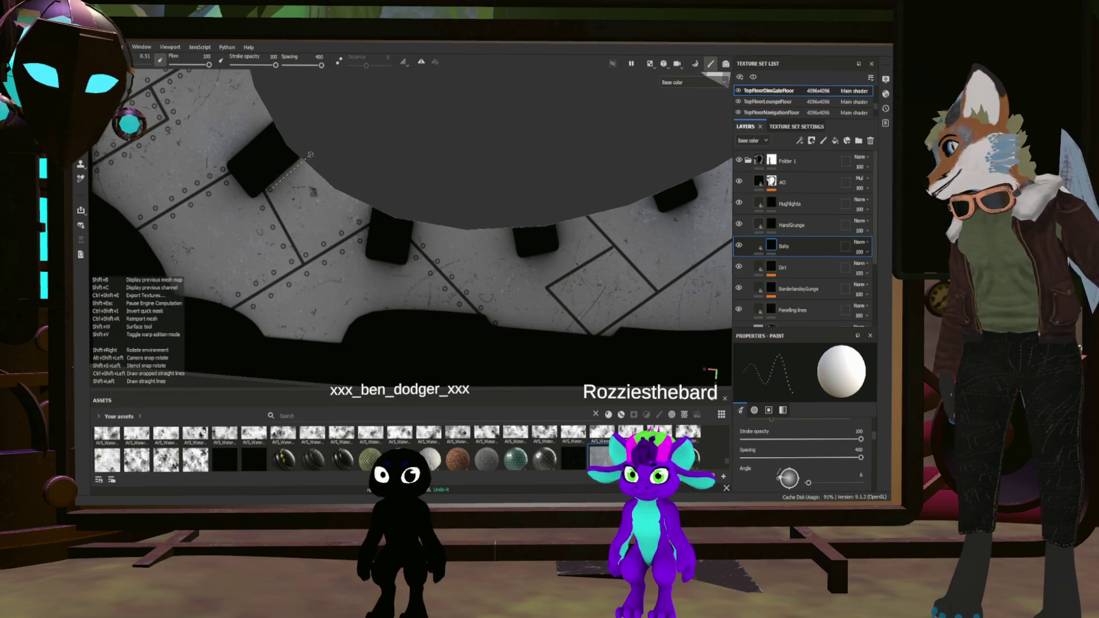
scroll(269, 187, up, 2)
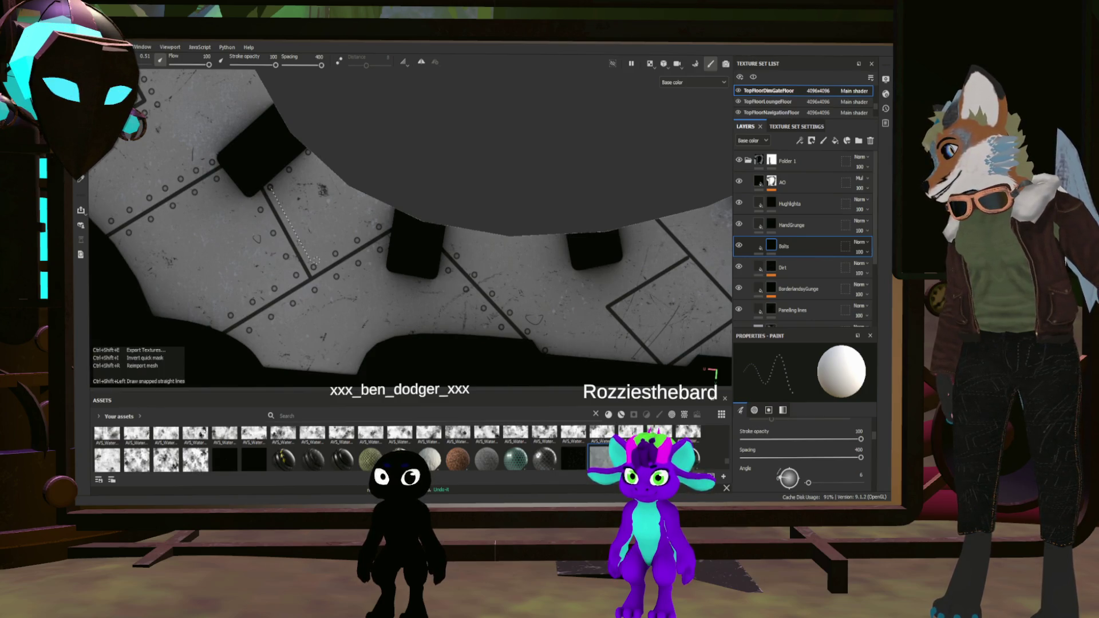
key(ctrl+shift+i)
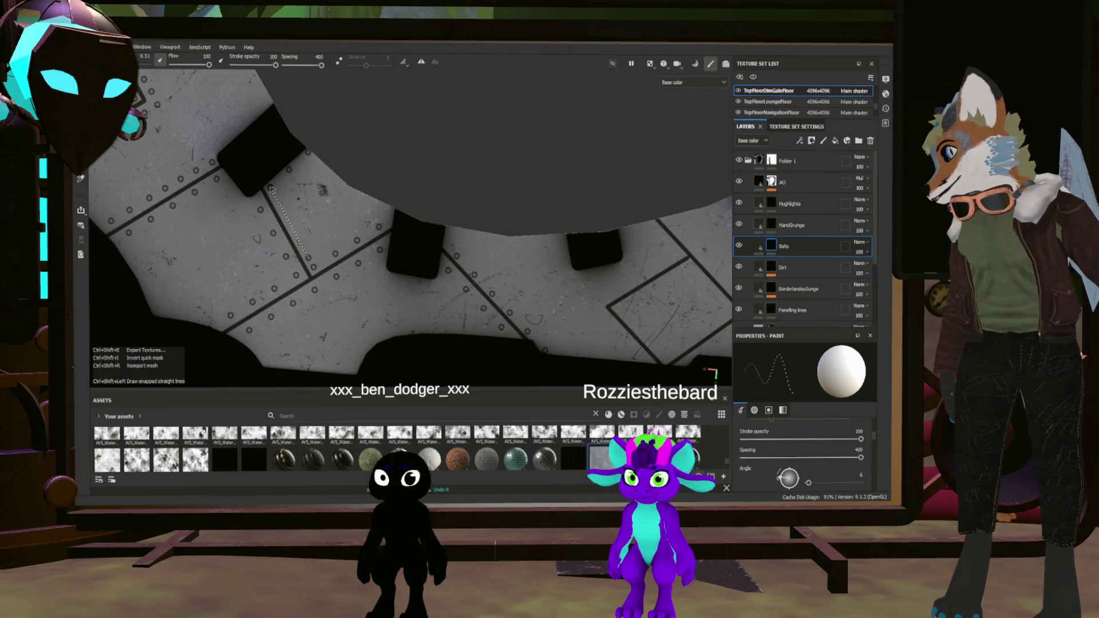
alt+drag(269, 186, 386, 224)
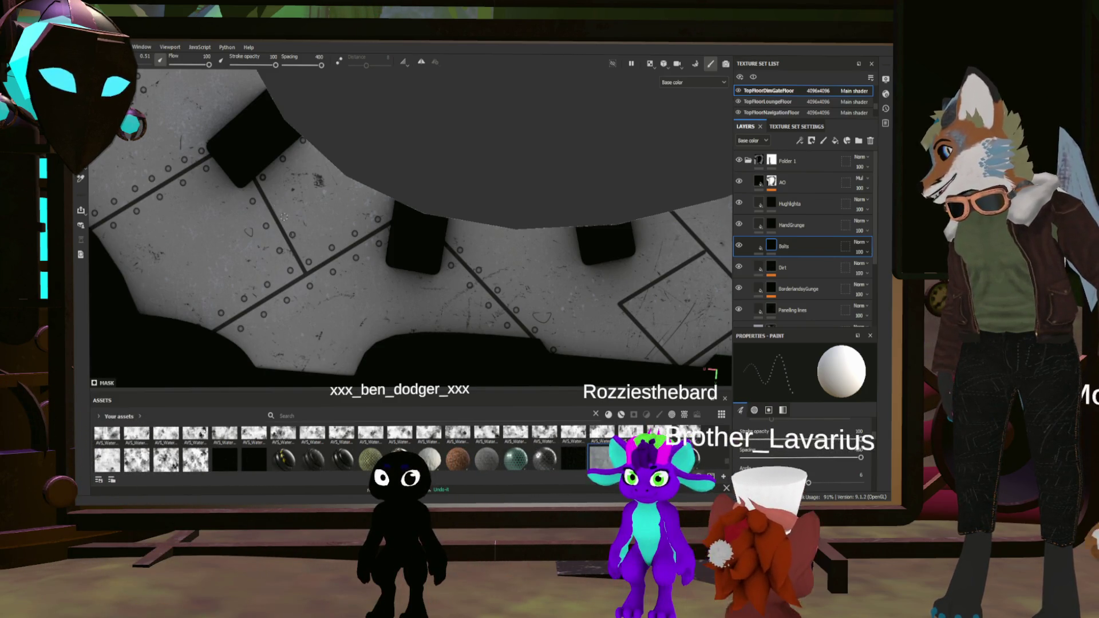
scroll(505, 152, down, 3)
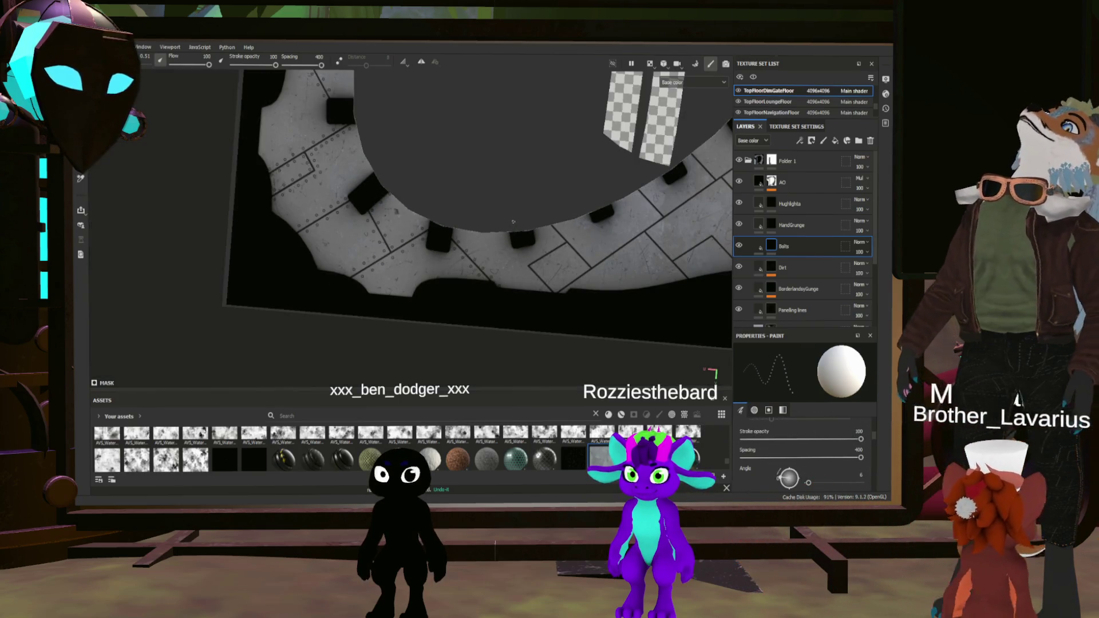
scroll(505, 153, down, 2)
scroll(465, 206, up, 4)
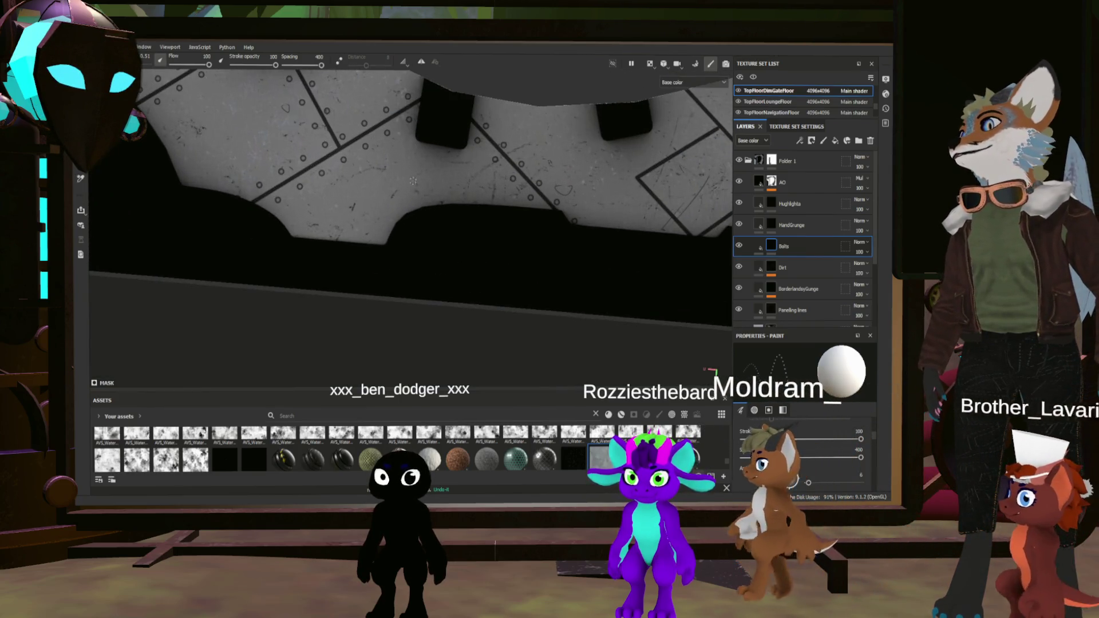
scroll(444, 237, up, 2)
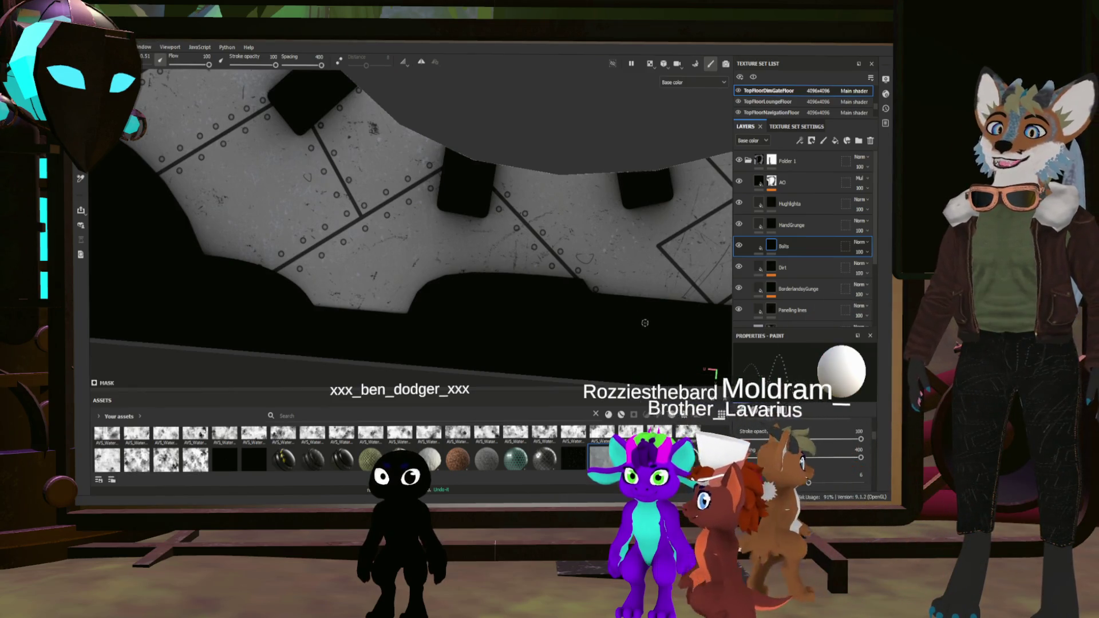
alt+drag(617, 299, 439, 311)
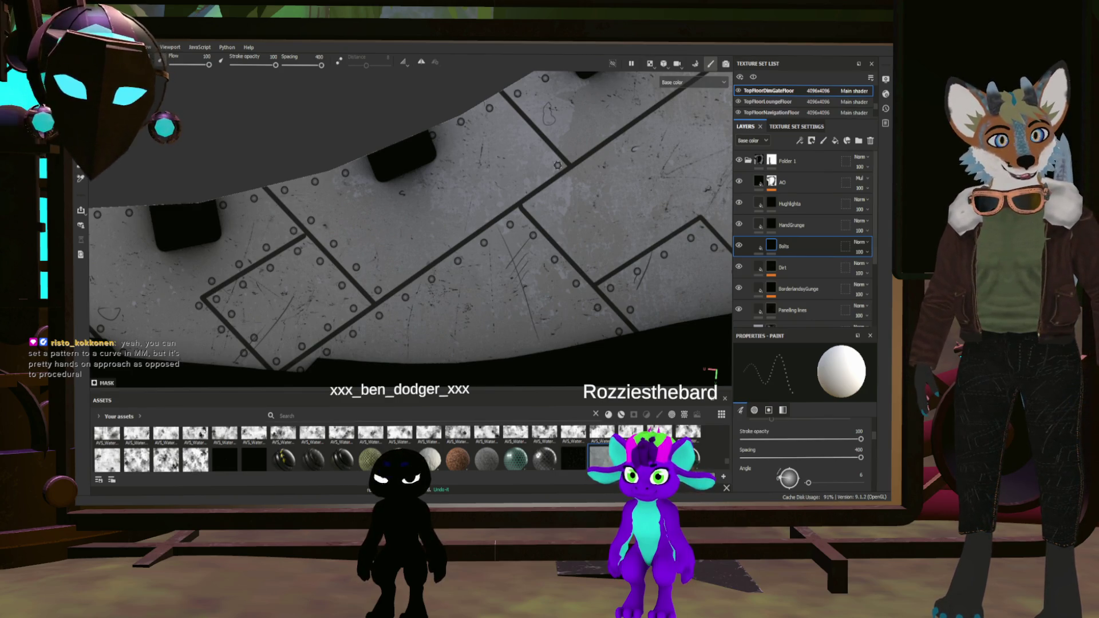
Shift-click a straight row of bolts along another panel seam on the Bolts mask
key(shift)
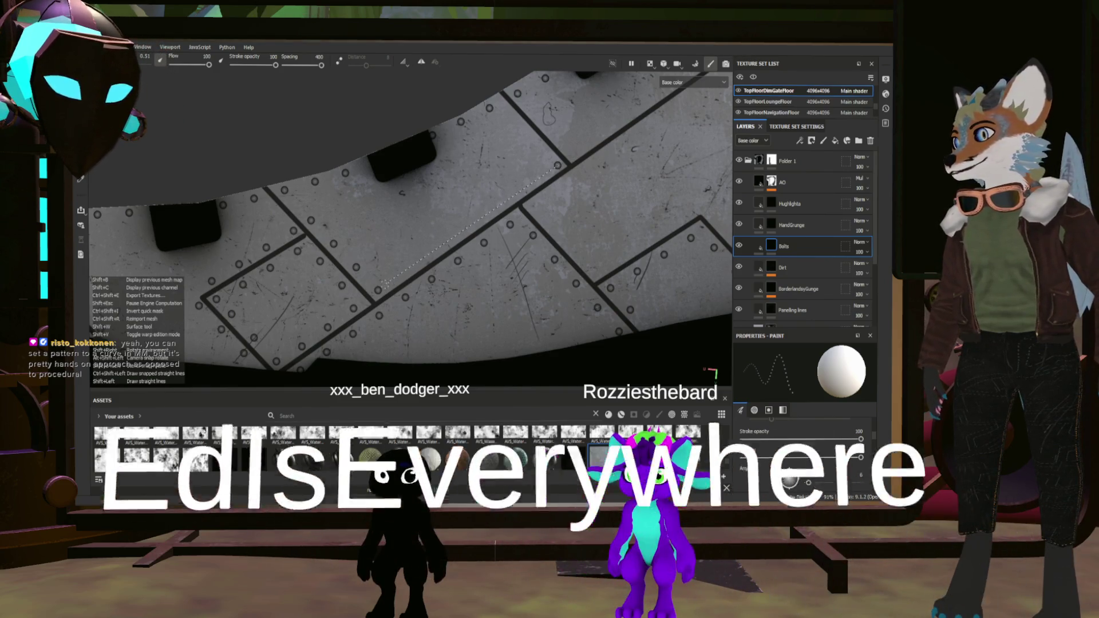
scroll(464, 223, up, 1)
scroll(536, 171, up, 2)
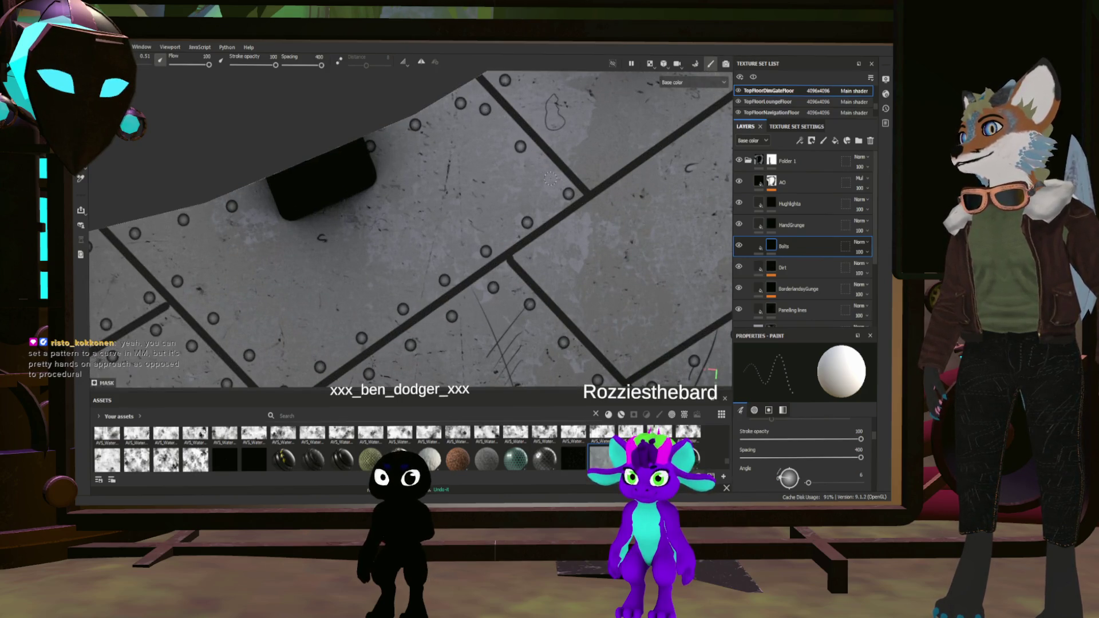
scroll(559, 182, down, 3)
mouse_move(558, 183)
alt+mouse_down()
mouse_move(500, 244)
mouse_move(476, 251)
alt+mouse_up()
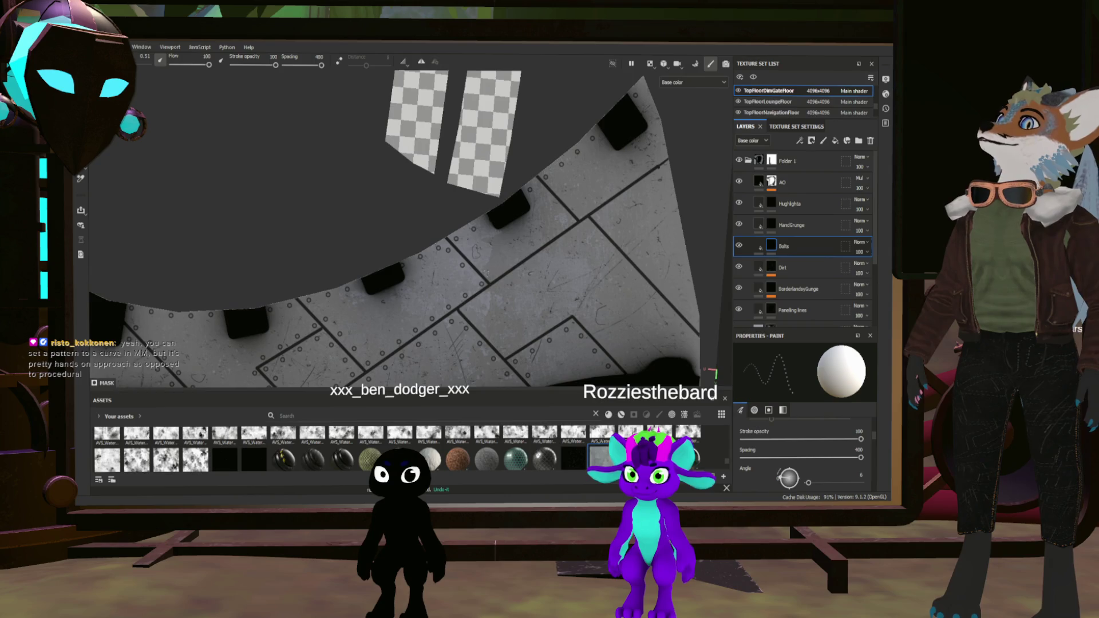
key(shift)
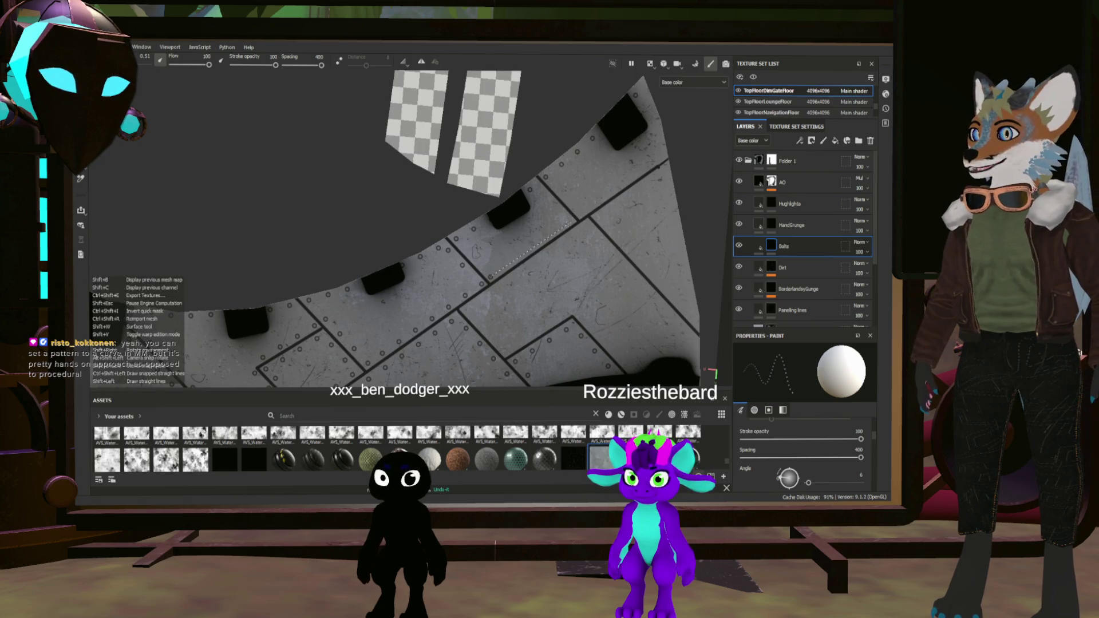
shift+click(561, 211)
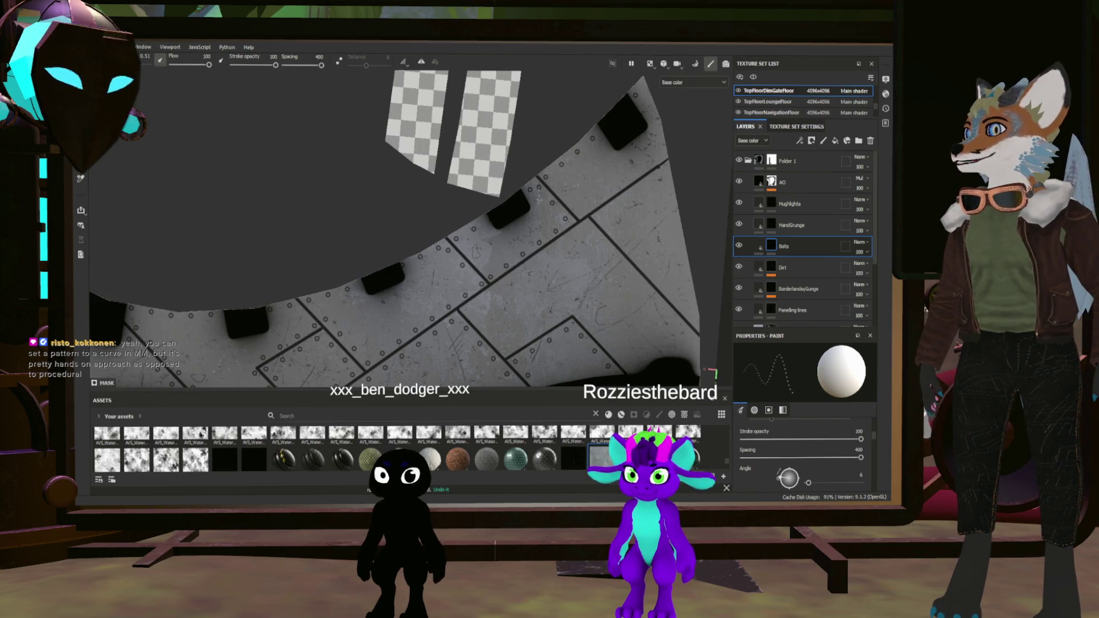
scroll(490, 244, up, 3)
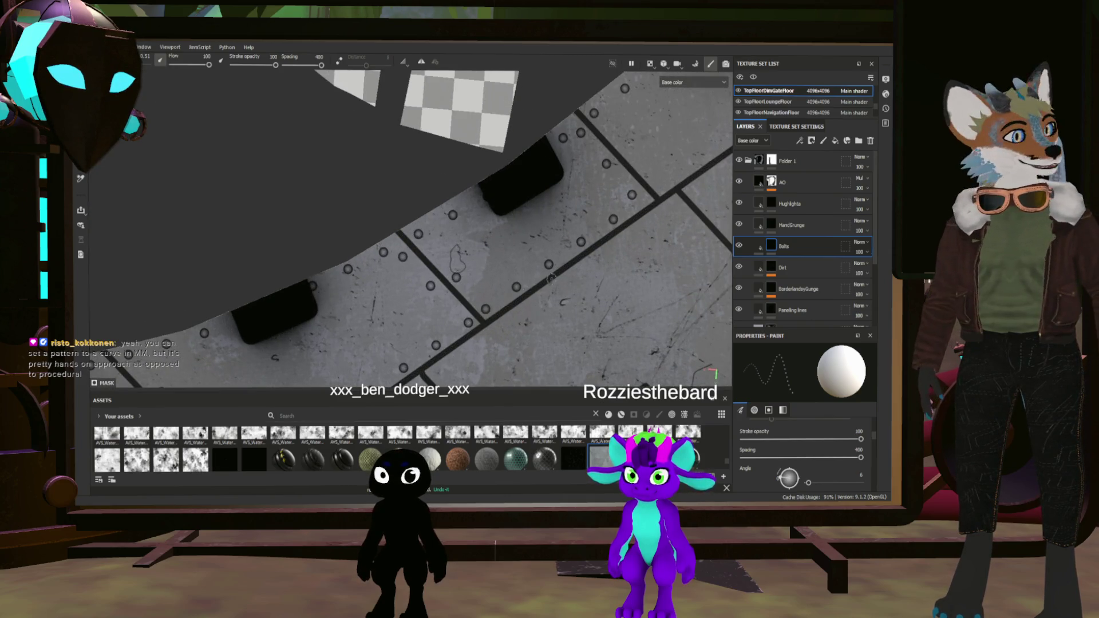
scroll(542, 281, down, 2)
scroll(518, 281, down, 2)
scroll(522, 213, up, 2)
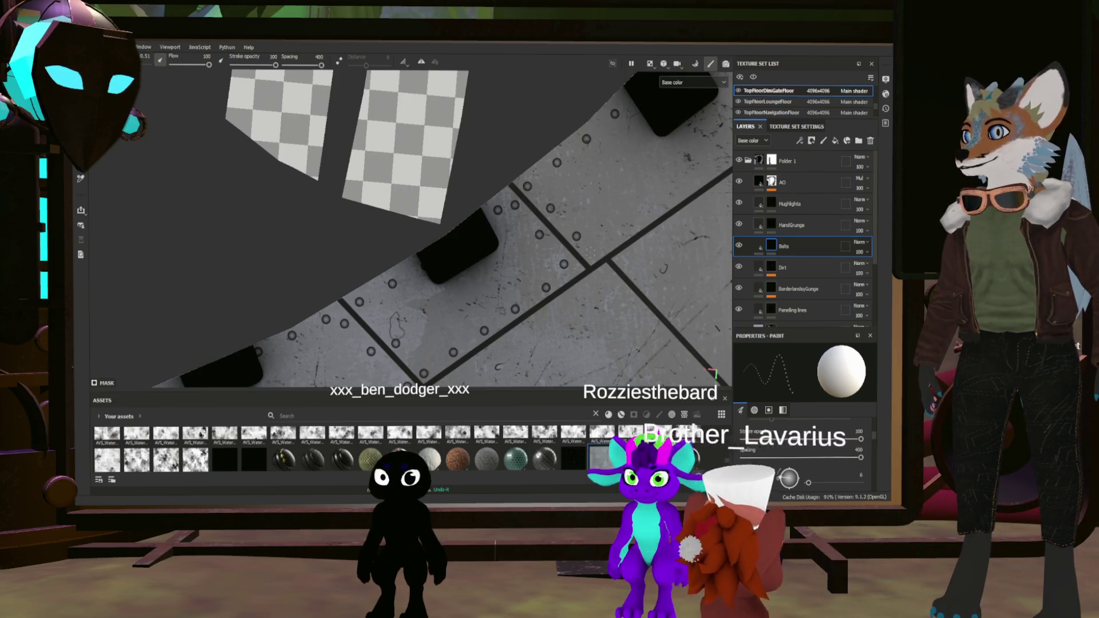
scroll(412, 228, up, 2)
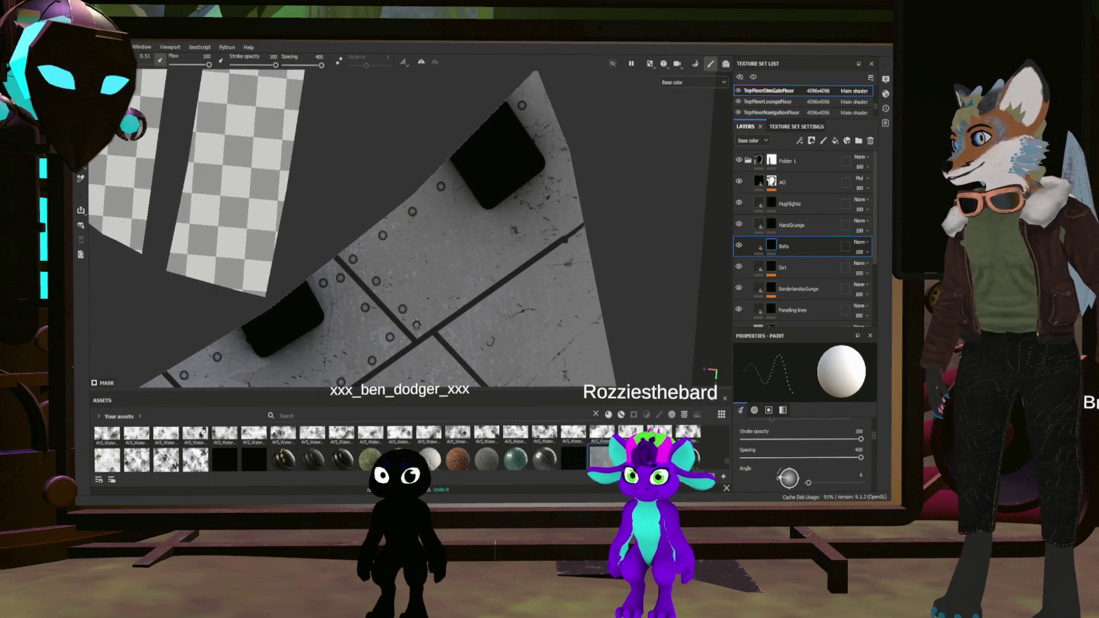
shift+click(587, 222)
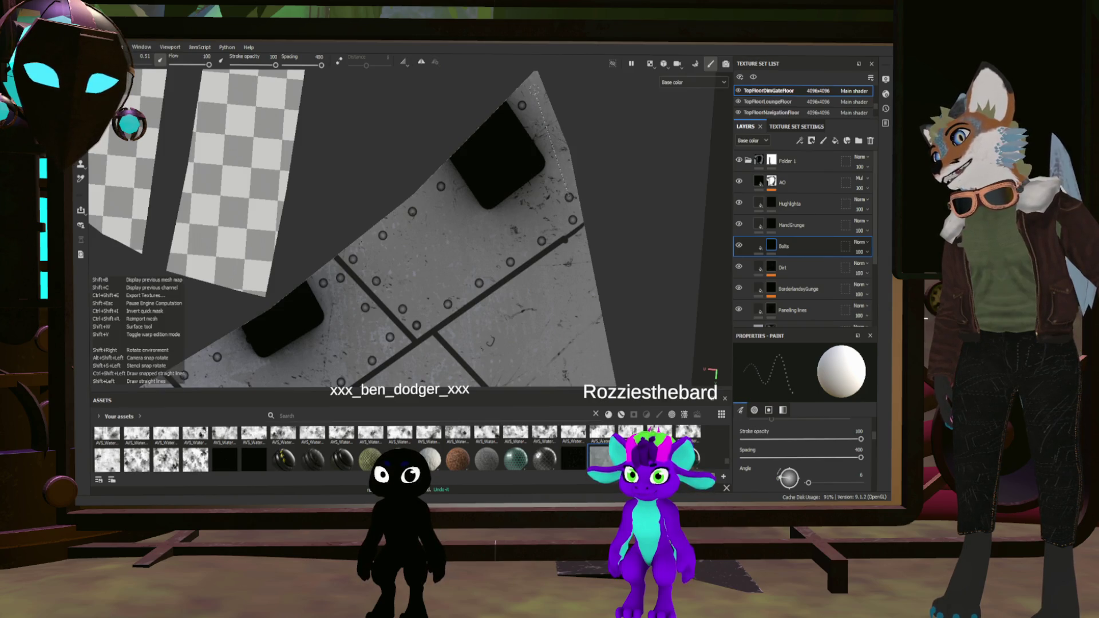
Orbit around the floor to inspect the rivet rows along the seams and the curved edge
alt+drag(361, 233, 412, 258)
alt+drag(361, 232, 412, 258)
scroll(465, 255, up, 5)
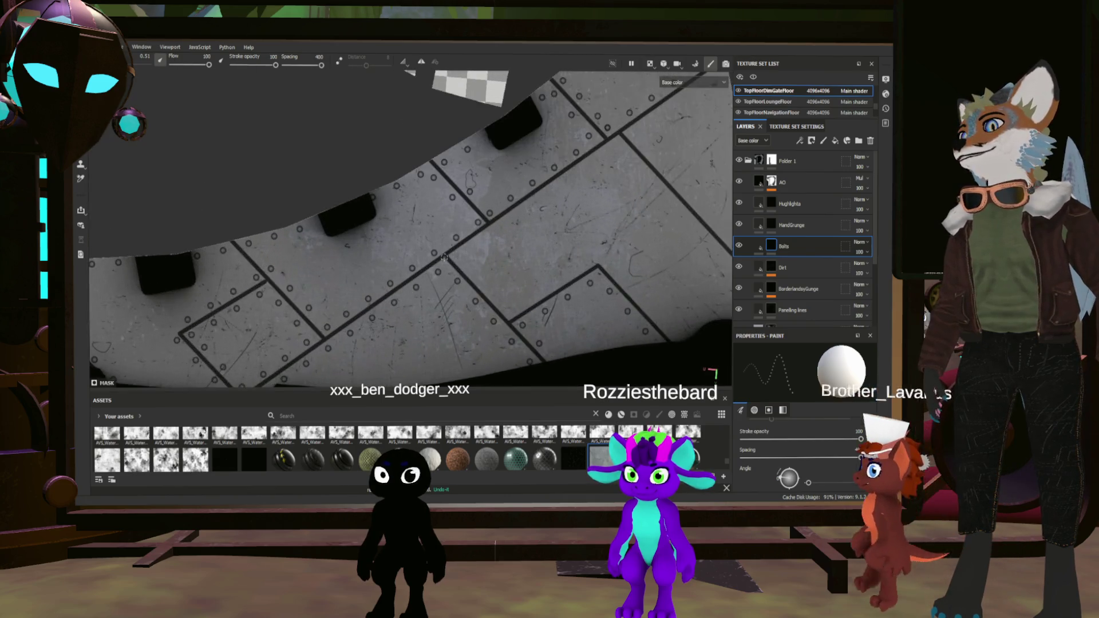
scroll(463, 256, up, 3)
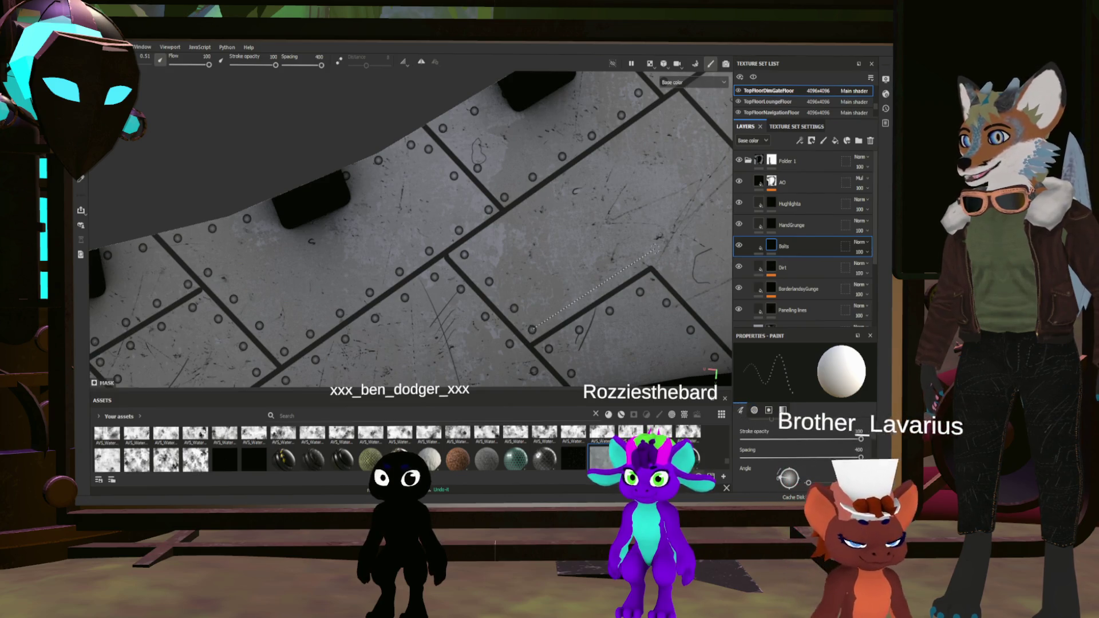
alt+drag(532, 330, 555, 235)
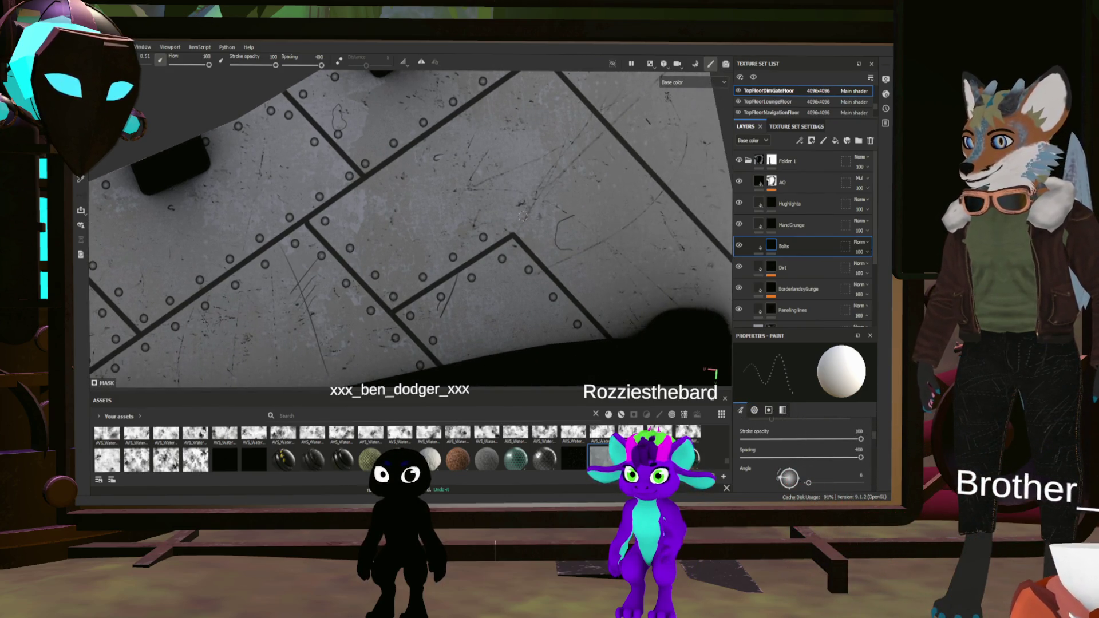
alt+drag(646, 356, 584, 276)
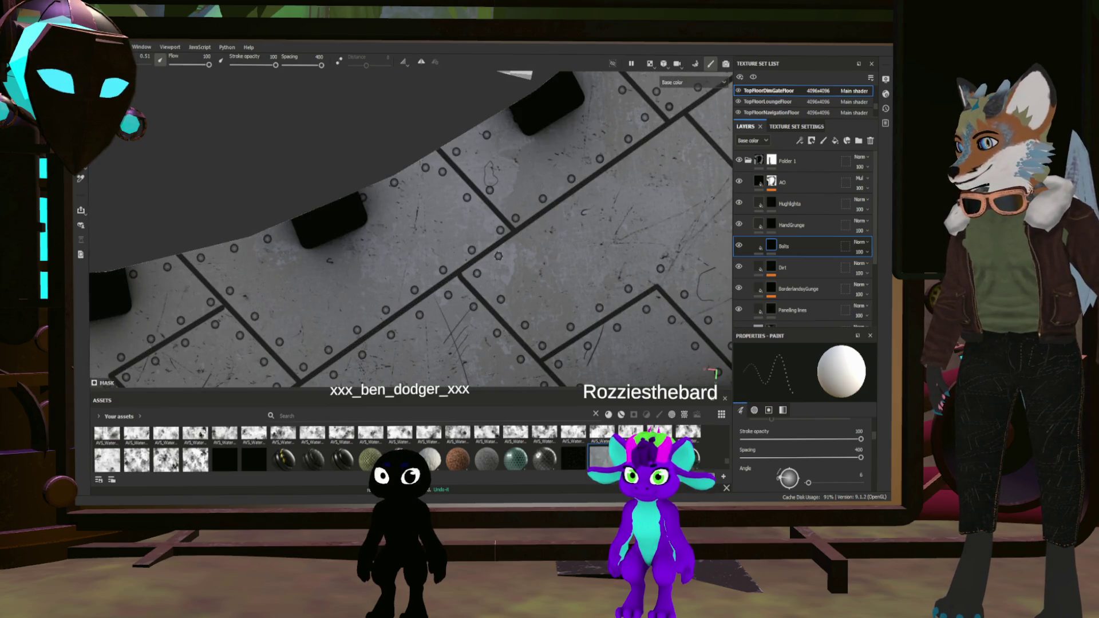
alt+drag(413, 232, 353, 189)
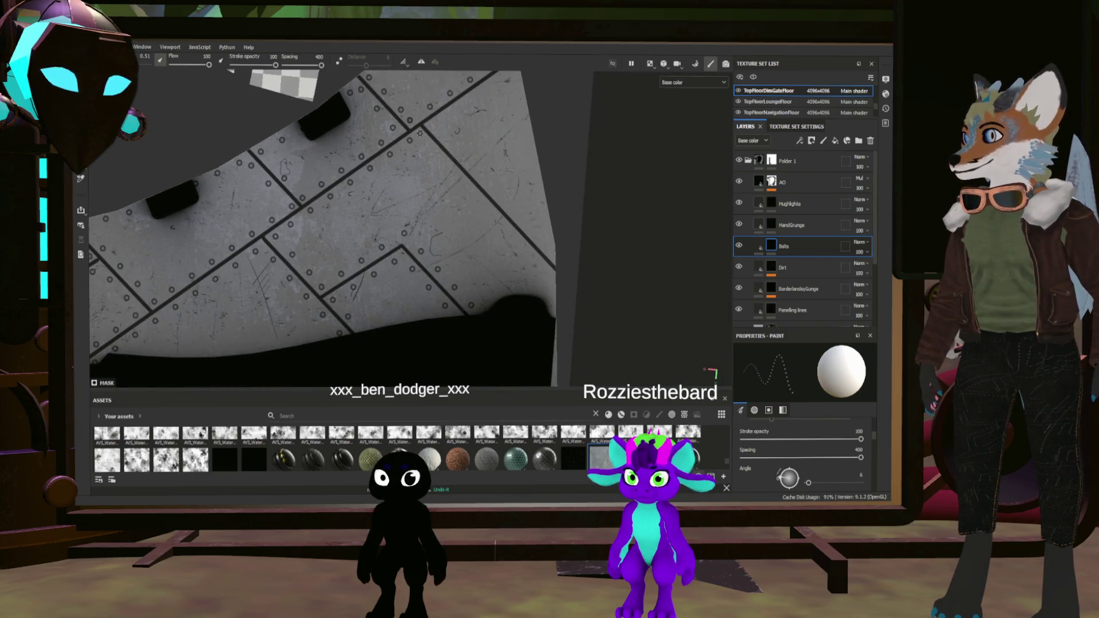
alt+drag(593, 326, 550, 284)
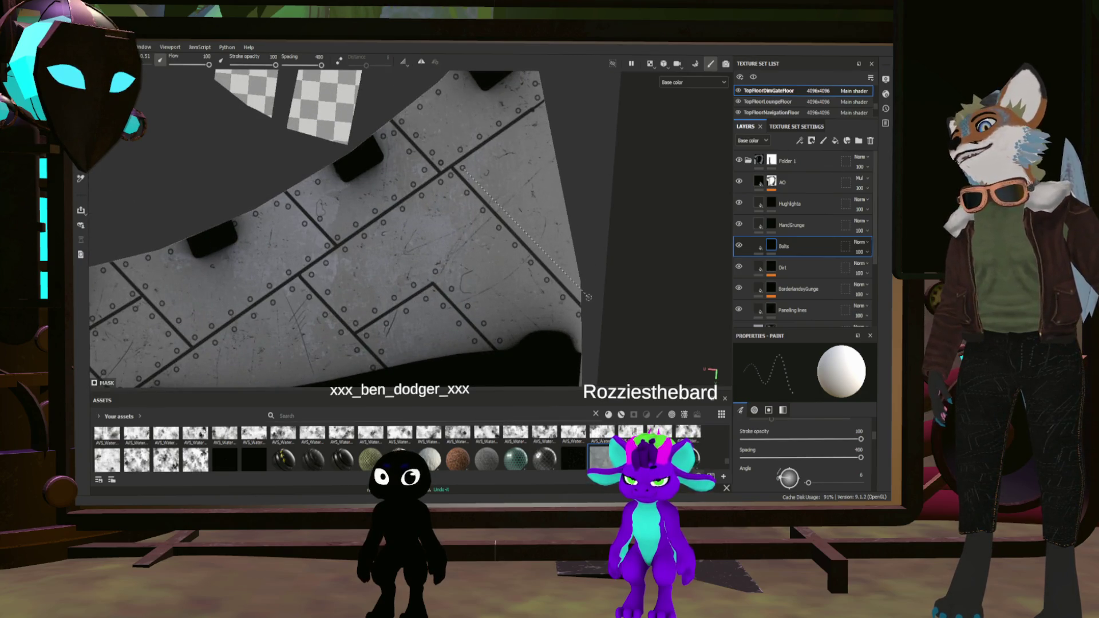
alt+drag(462, 167, 464, 167)
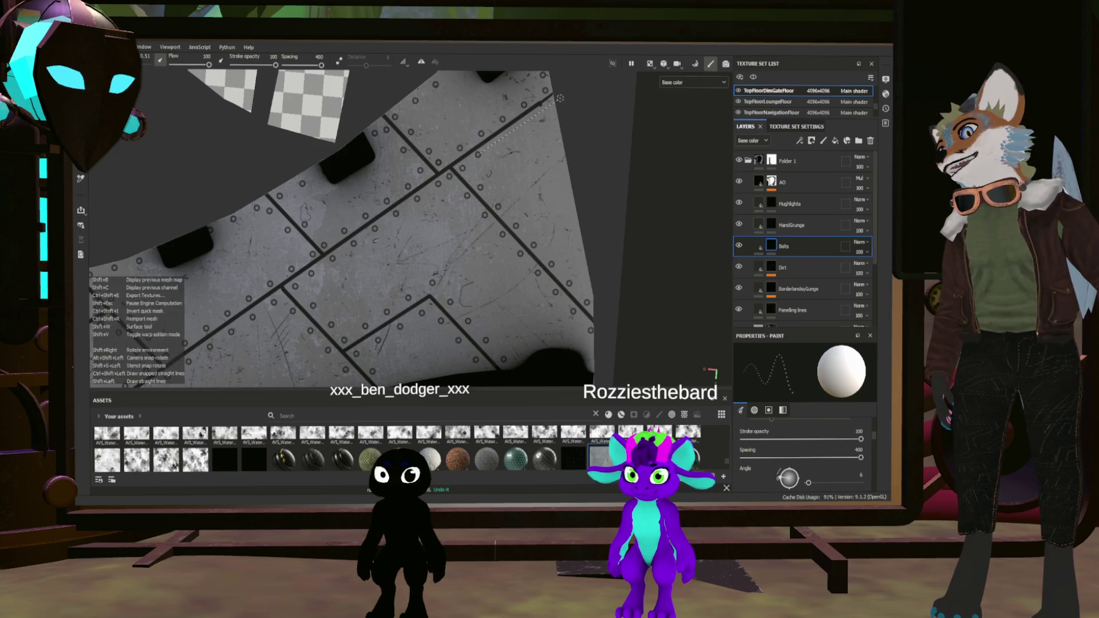
mouse_move(558, 109)
alt+mouse_down()
mouse_move(464, 204)
mouse_move(516, 223)
alt+mouse_up()
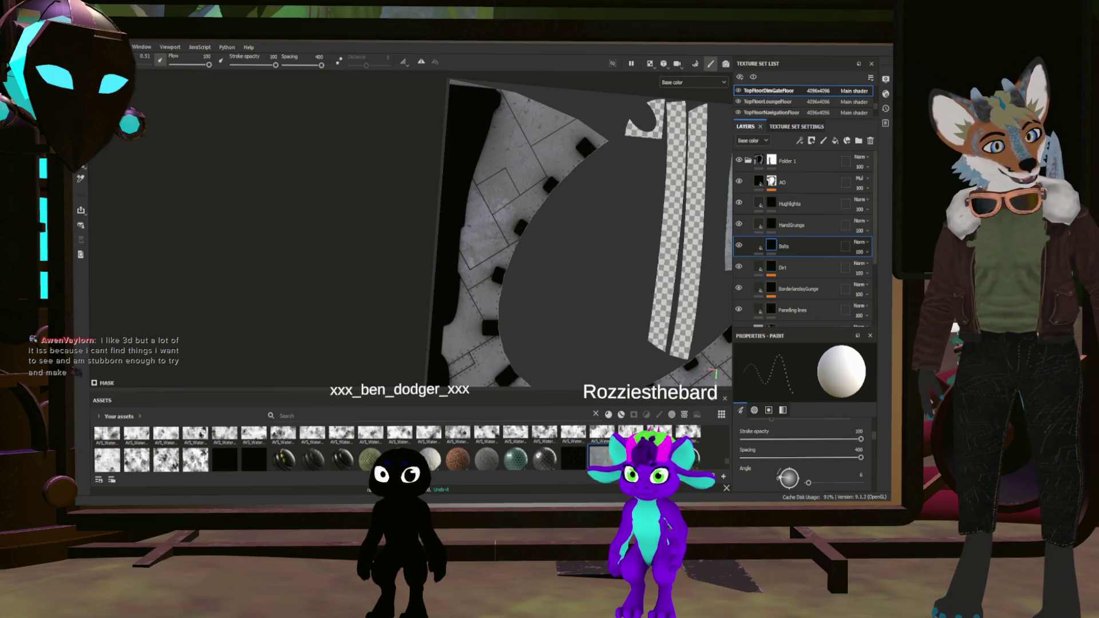
scroll(583, 229, up, 2)
scroll(582, 229, up, 2)
scroll(582, 230, up, 3)
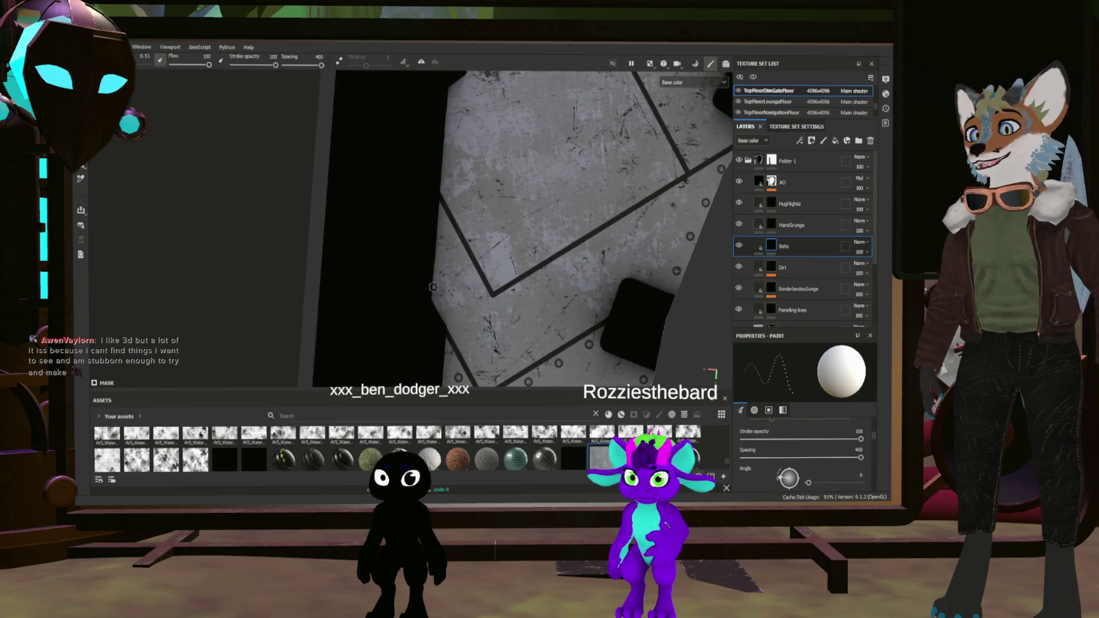
Near the floor's dark curved edge, start straight bolt rows from the previous endpoint and the upper-right seam
alt+middle_drag(433, 287, 401, 204)
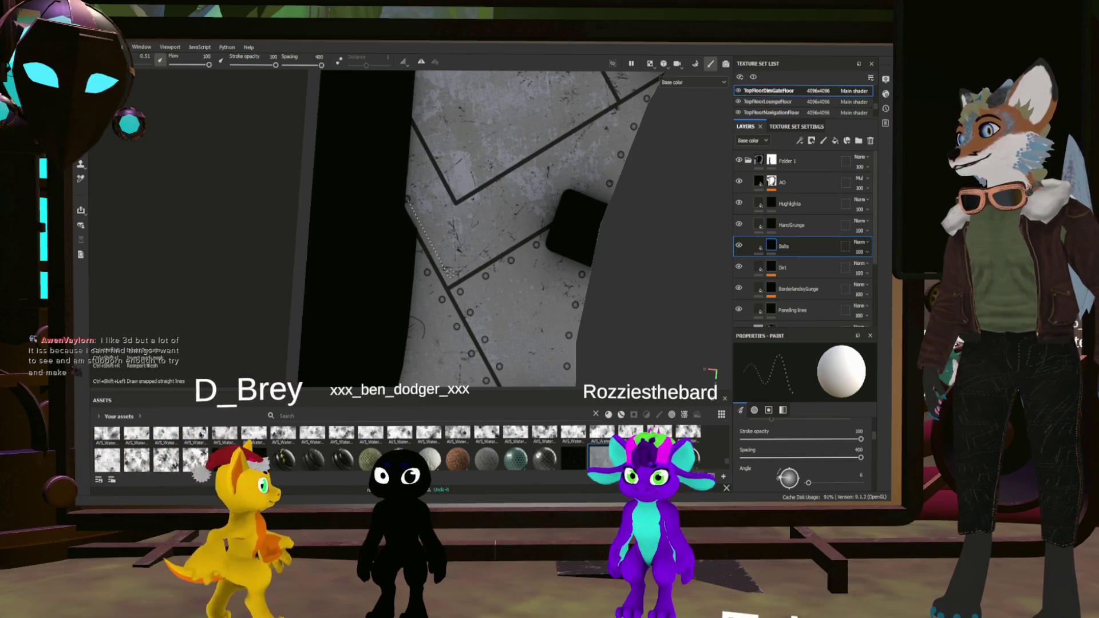
shift+click(447, 270)
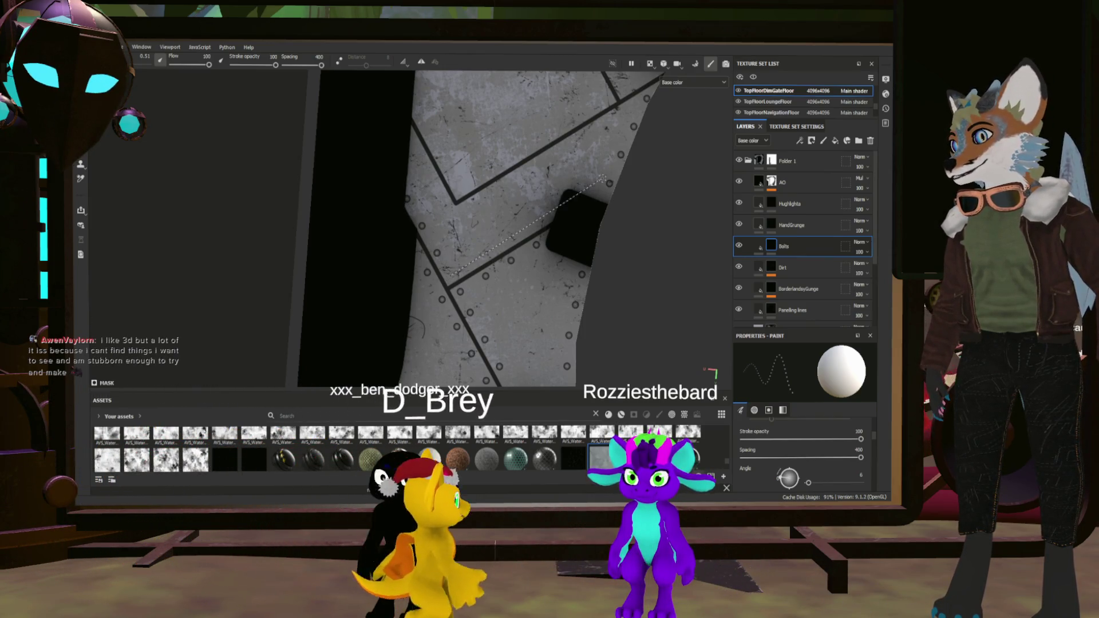
alt+middle_drag(605, 179, 605, 235)
alt+middle_drag(428, 192, 458, 201)
key(shift)
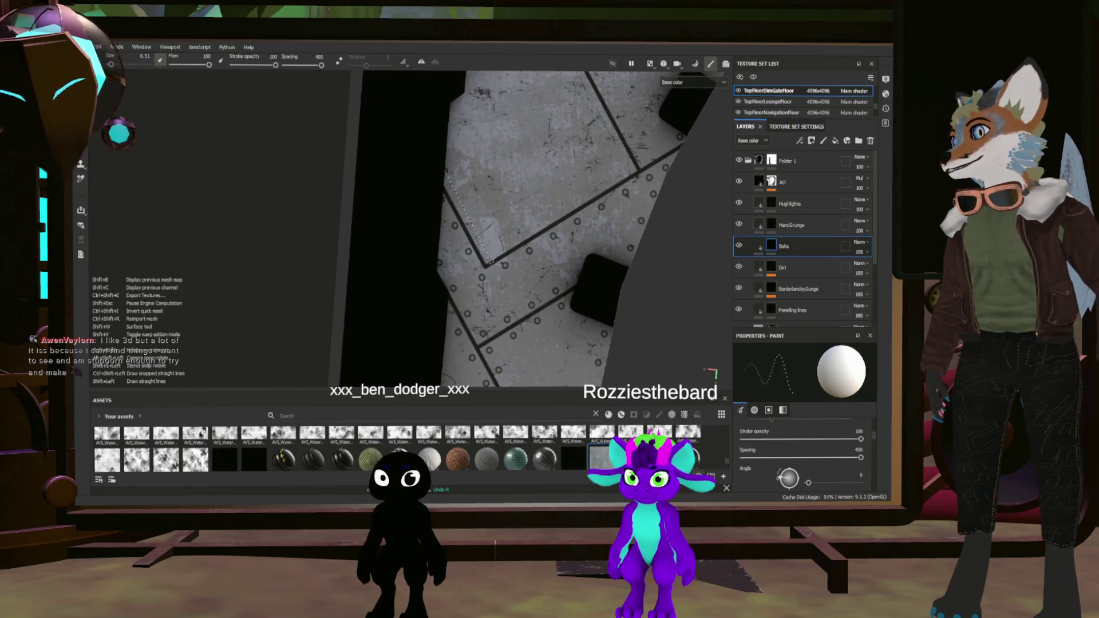
shift+click(490, 258)
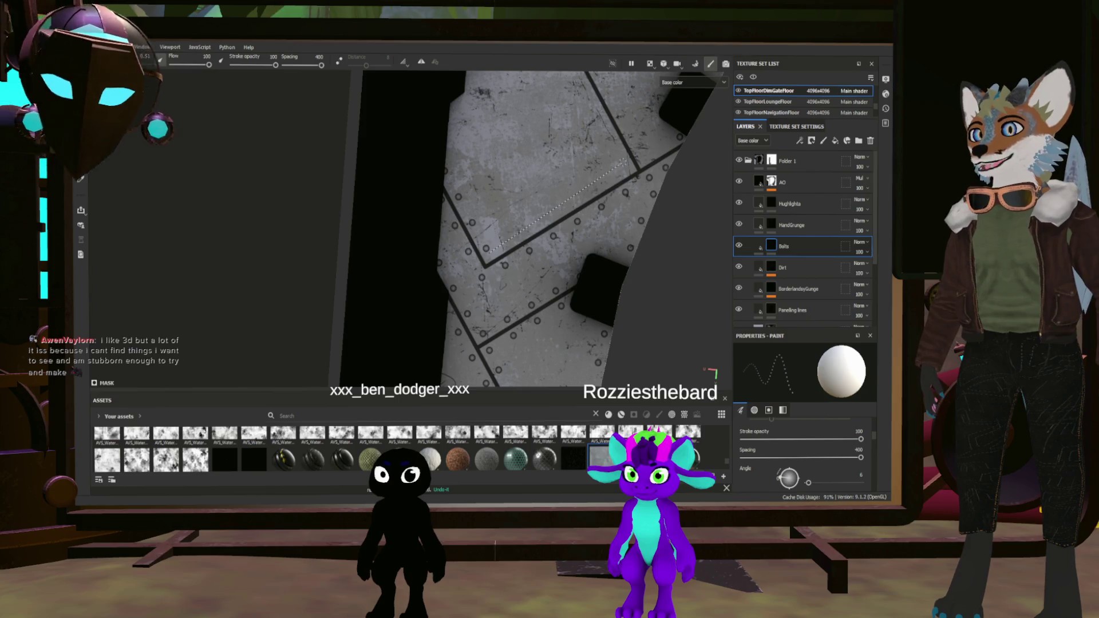
Shift-click another straight row of bolts along the upper panel edge
mouse_move(622, 169)
alt+mouse_down()
mouse_move(559, 262)
mouse_move(515, 223)
alt+mouse_up()
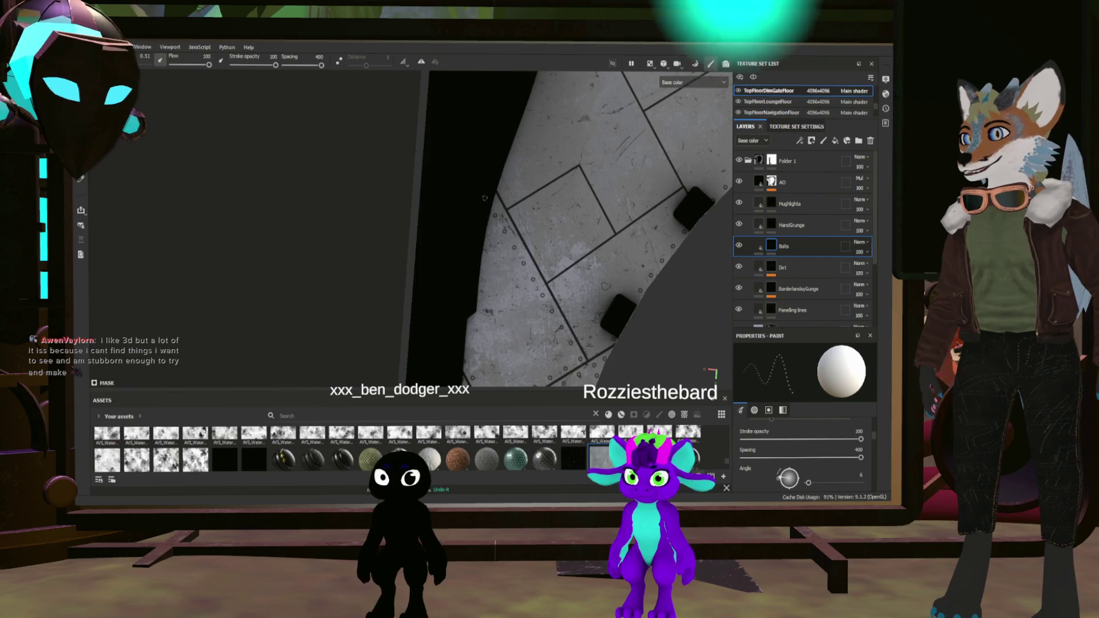
scroll(488, 199, up, 2)
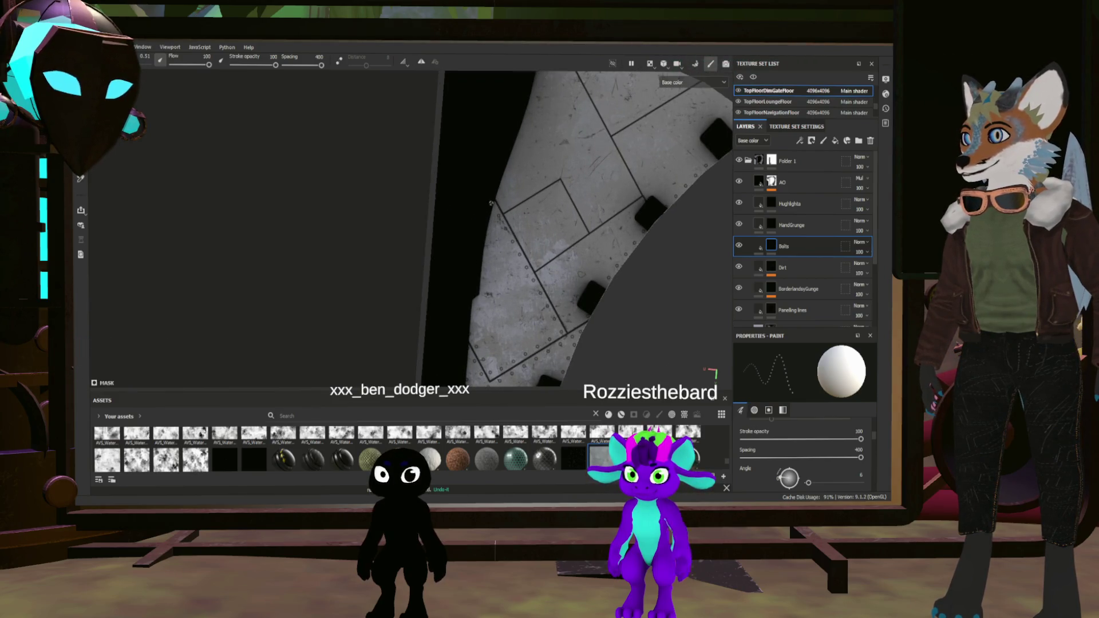
scroll(488, 199, up, 1)
scroll(581, 260, up, 1)
scroll(581, 259, up, 1)
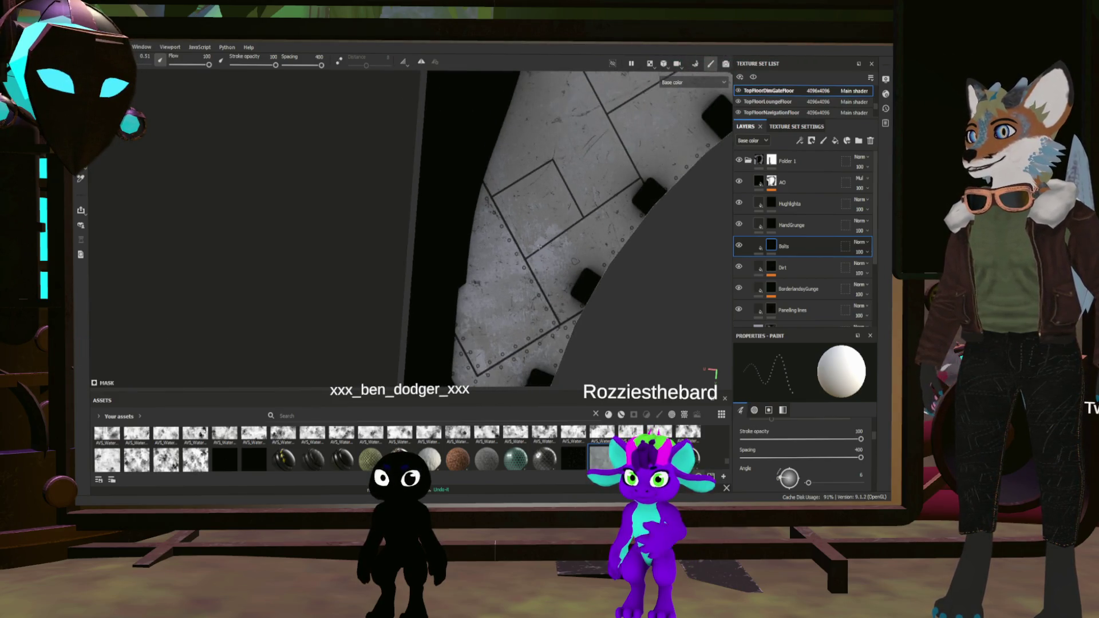
scroll(580, 259, up, 1)
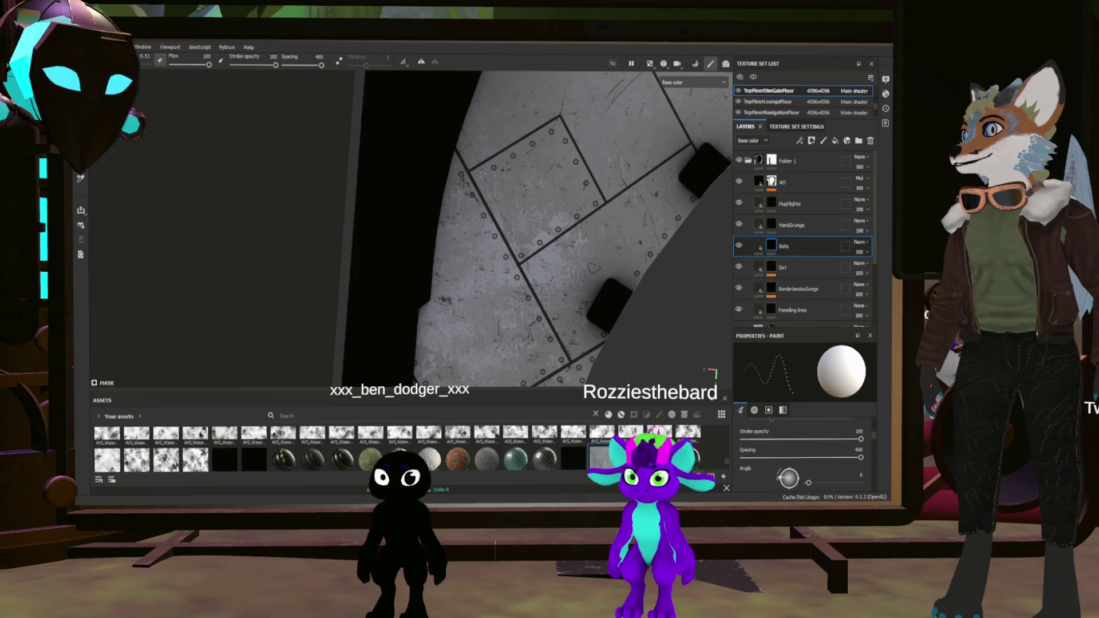
scroll(542, 225, up, 1)
scroll(542, 224, up, 1)
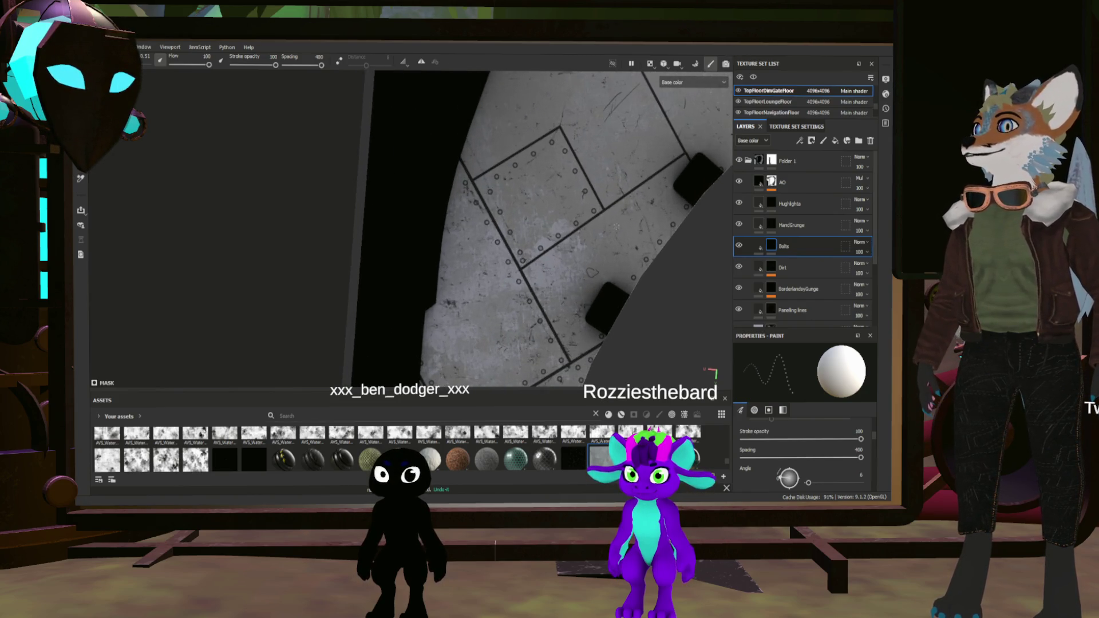
scroll(543, 224, up, 1)
scroll(542, 223, up, 1)
scroll(542, 224, down, 2)
scroll(545, 226, down, 1)
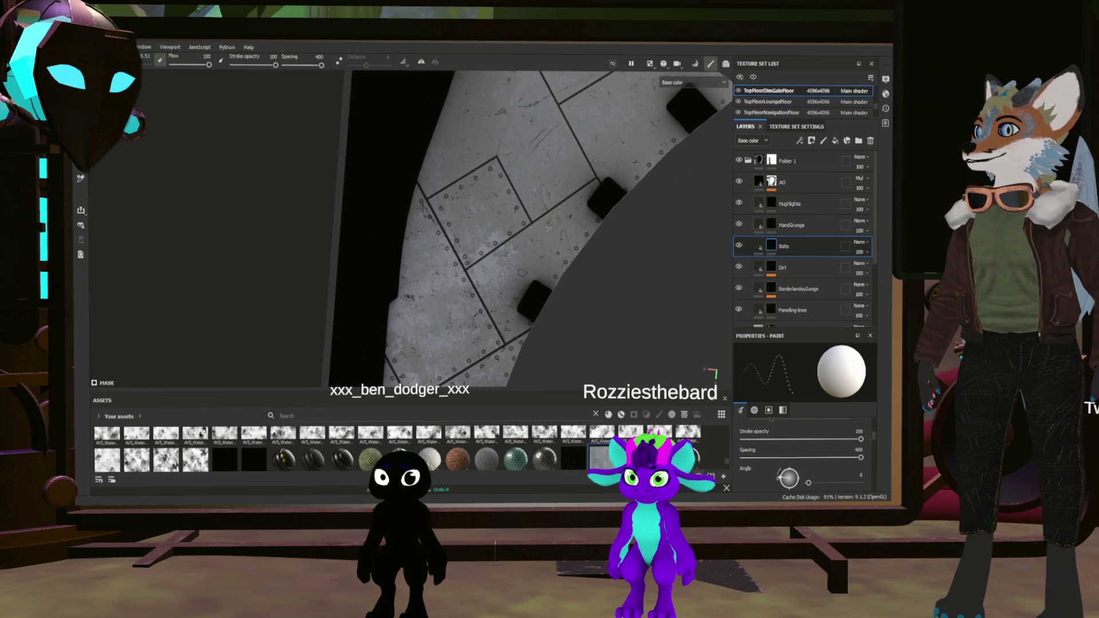
scroll(548, 227, up, 1)
scroll(440, 192, up, 1)
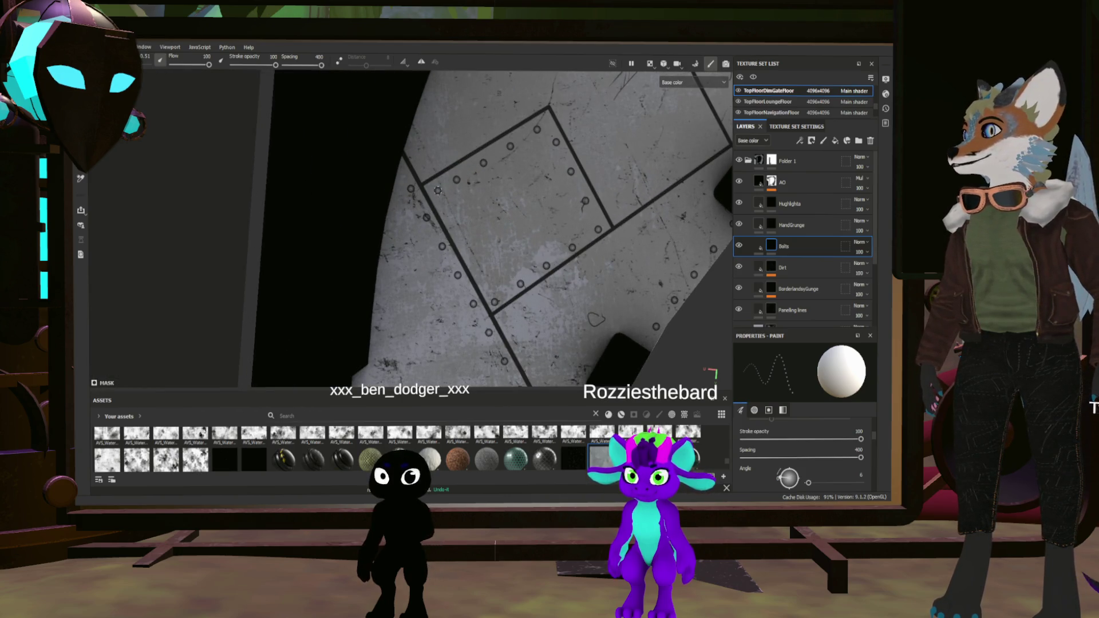
scroll(490, 228, down, 1)
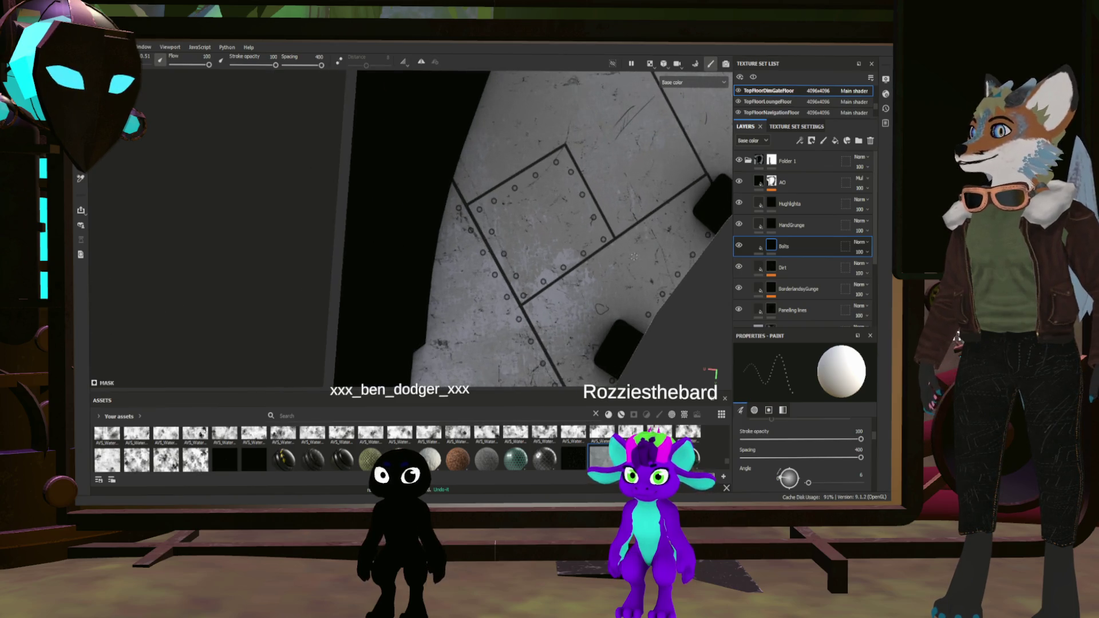
scroll(489, 228, down, 1)
alt+middle_drag(531, 266, 495, 300)
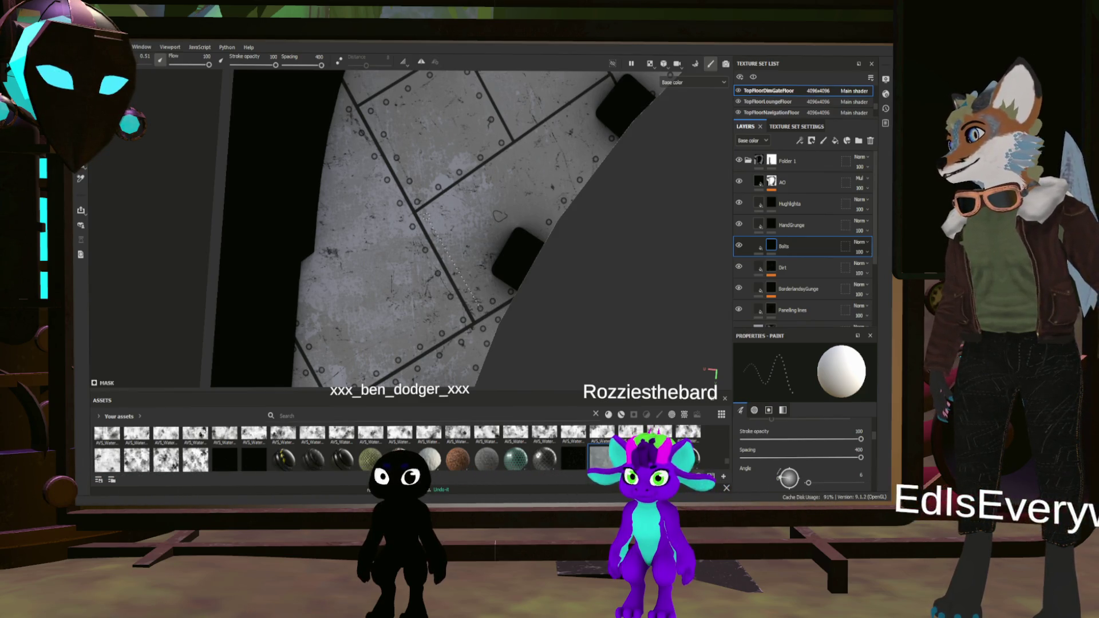
key(shift)
shift+click(597, 109)
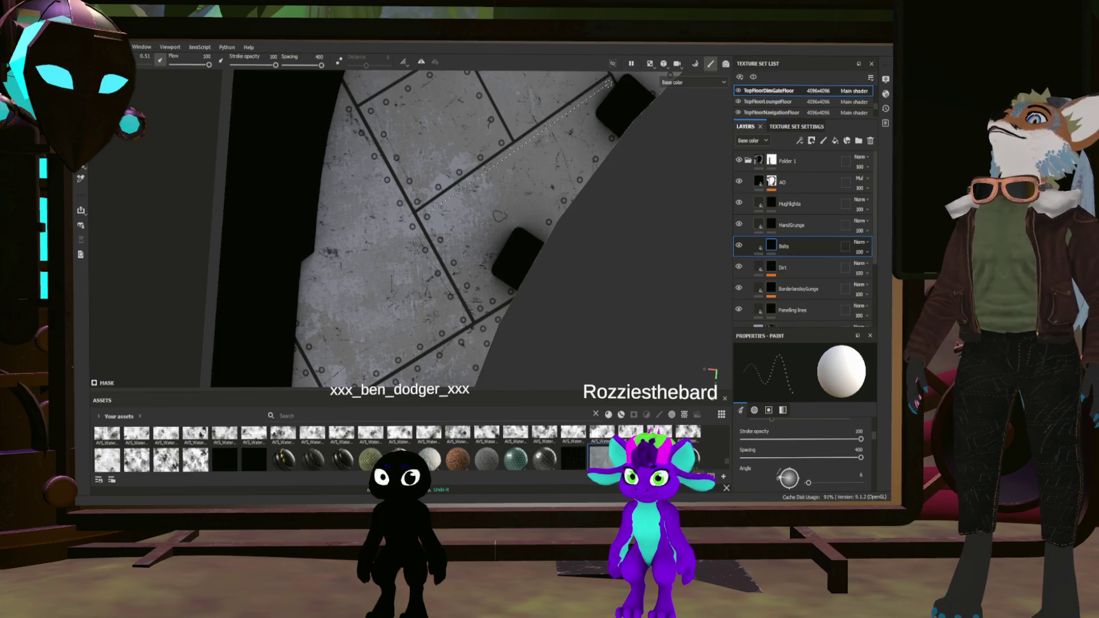
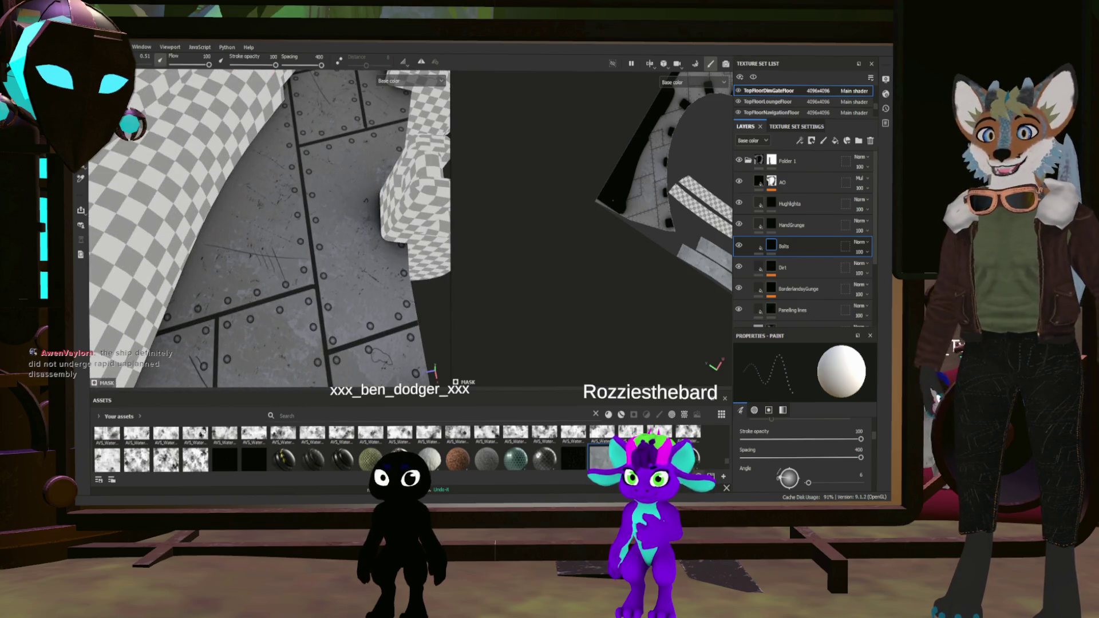
Select the Highlights layer and target its mask for painting
click(757, 202)
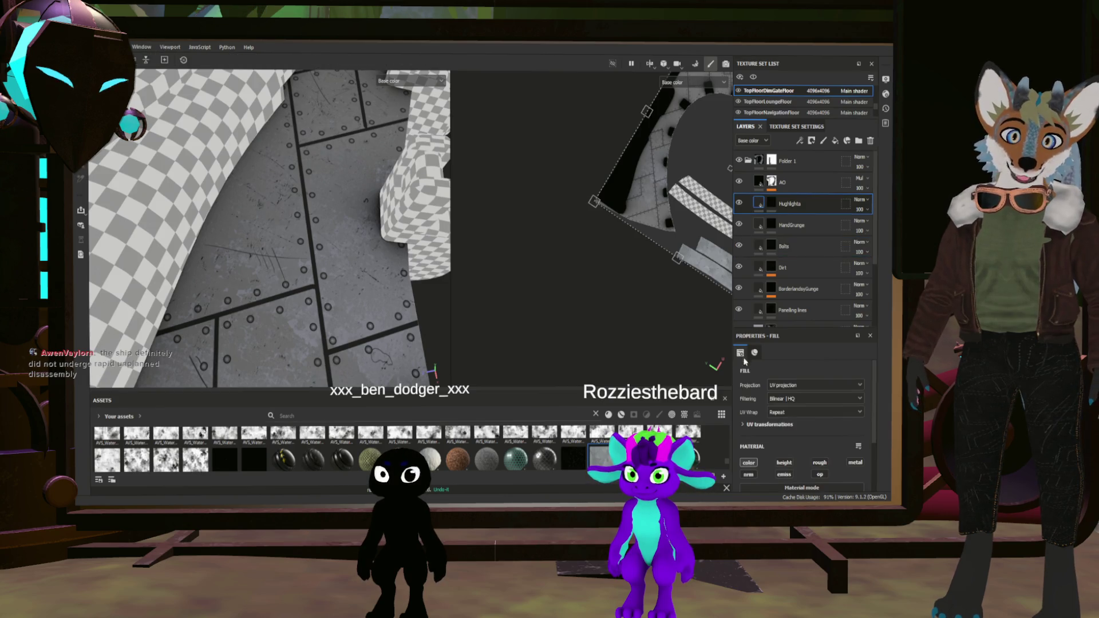
scroll(788, 422, down, 3)
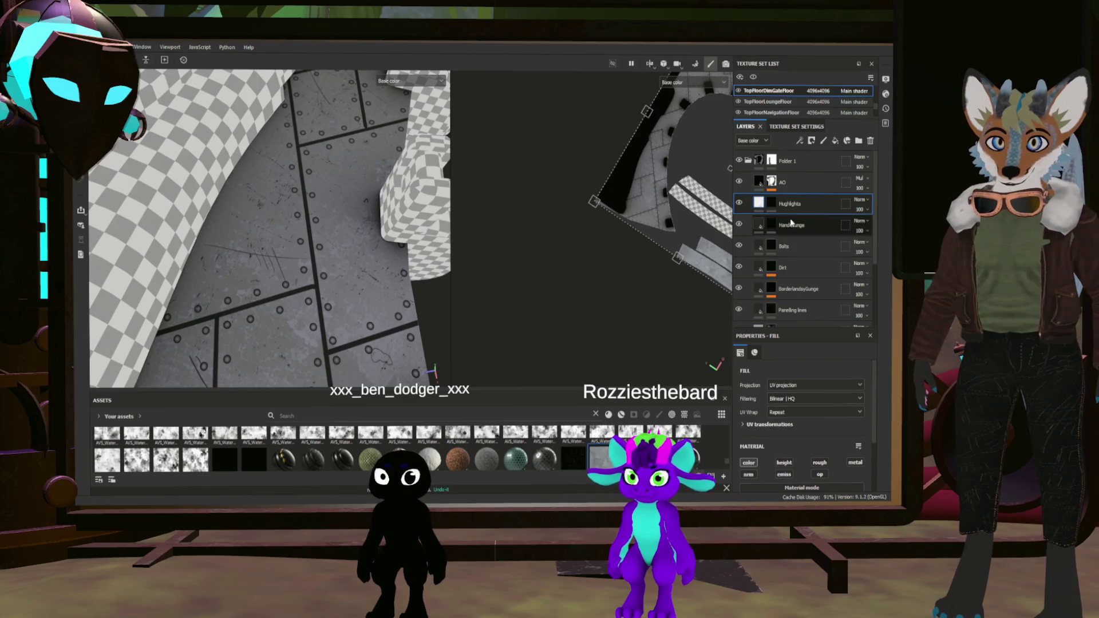
click(772, 203)
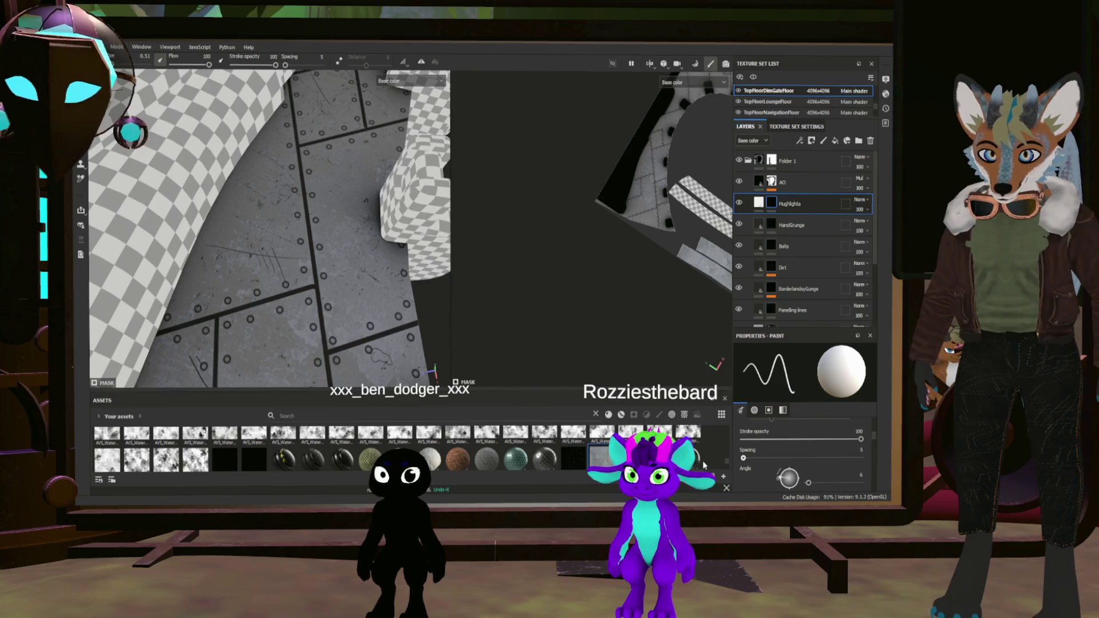
scroll(829, 437, down, 3)
scroll(828, 437, down, 2)
scroll(829, 434, down, 2)
scroll(843, 433, down, 2)
scroll(861, 448, down, 2)
scroll(810, 447, up, 1)
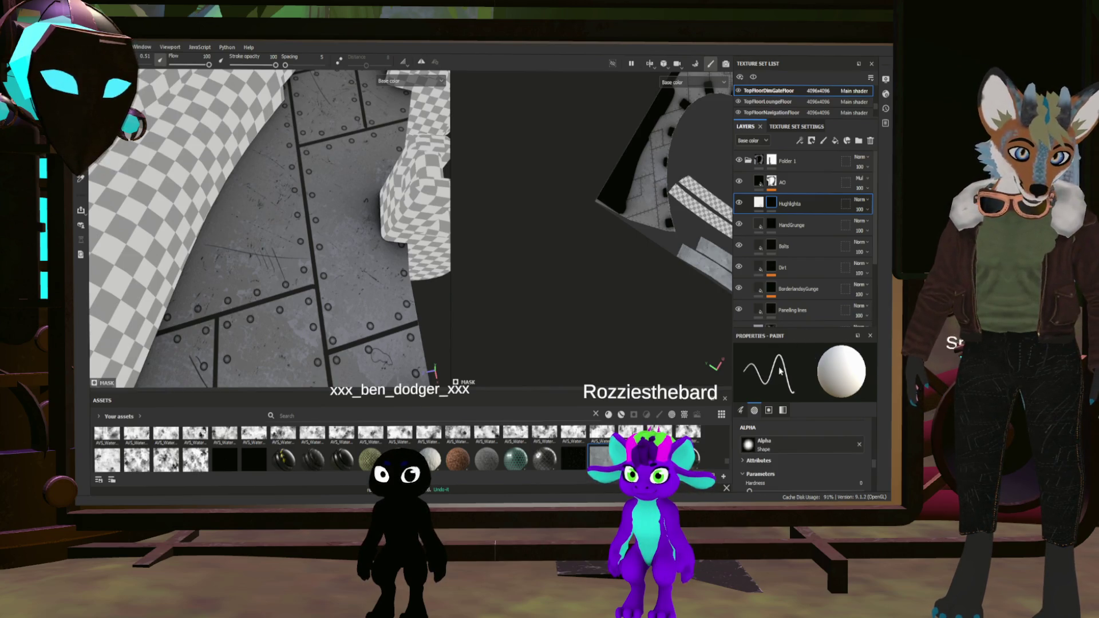
scroll(761, 465, up, 2)
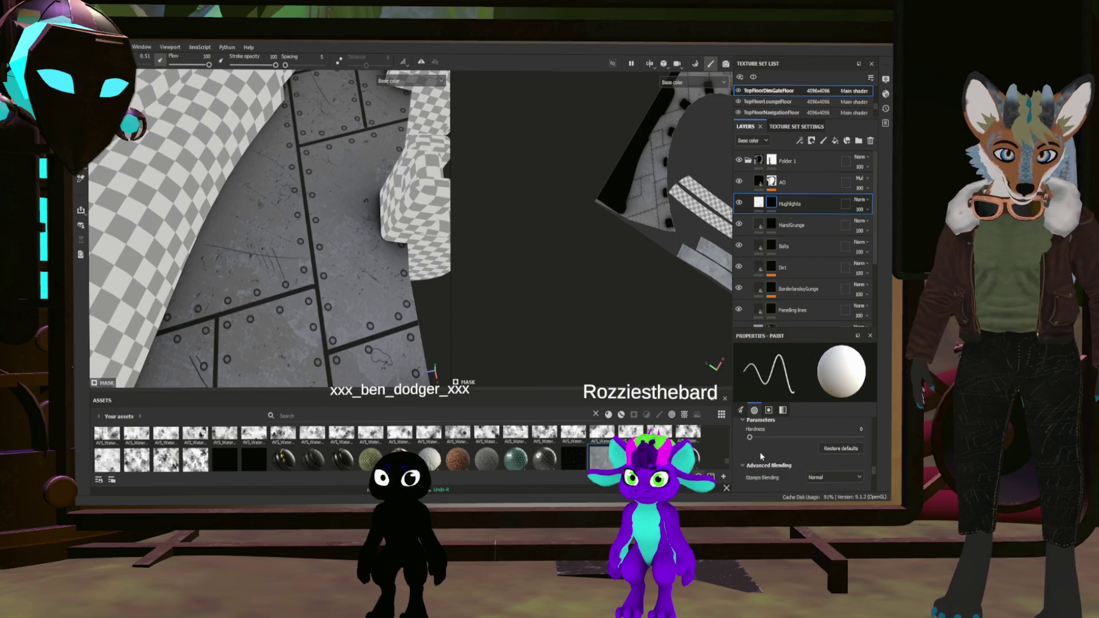
Raise the brush Hardness slider to about 0.78
drag(750, 438, 837, 439)
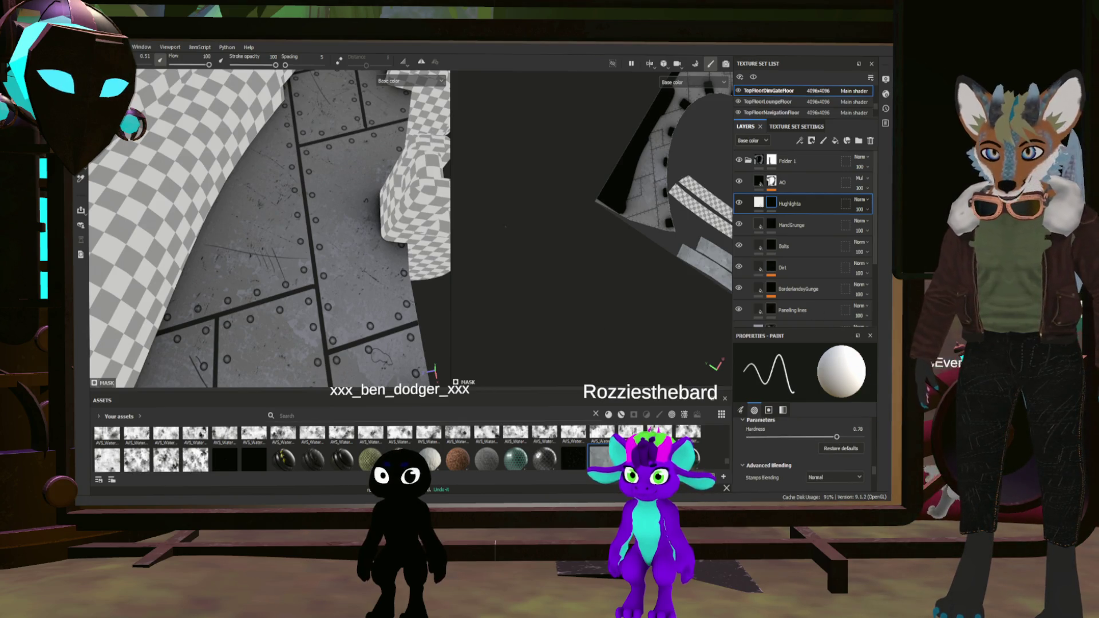
scroll(358, 285, up, 2)
scroll(358, 286, up, 2)
scroll(358, 285, up, 2)
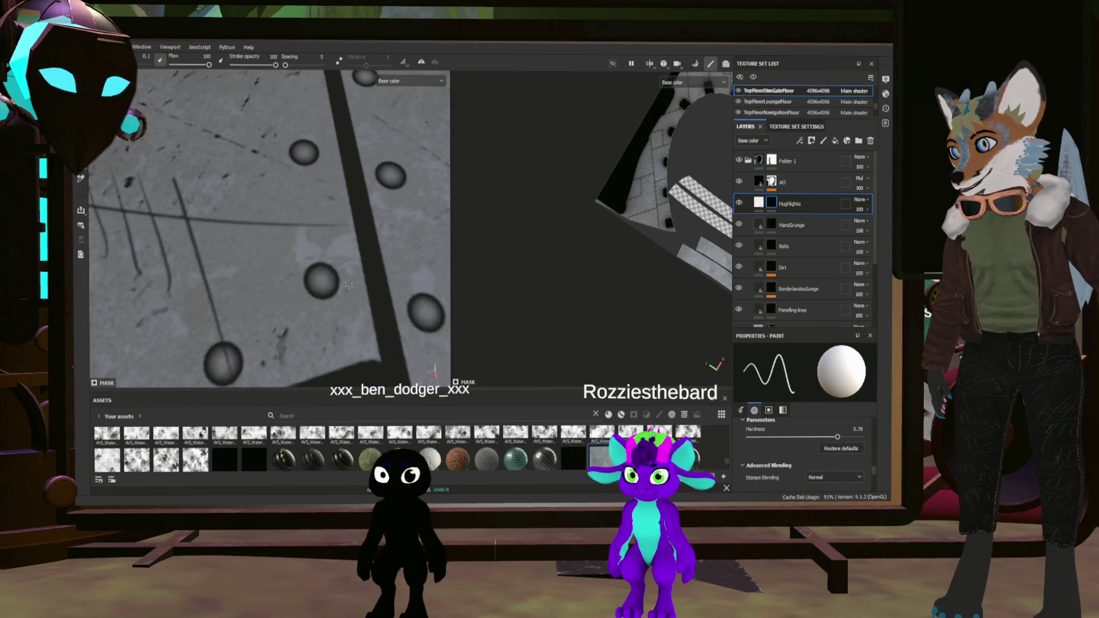
scroll(318, 284, down, 1)
scroll(335, 312, down, 1)
scroll(251, 356, down, 2)
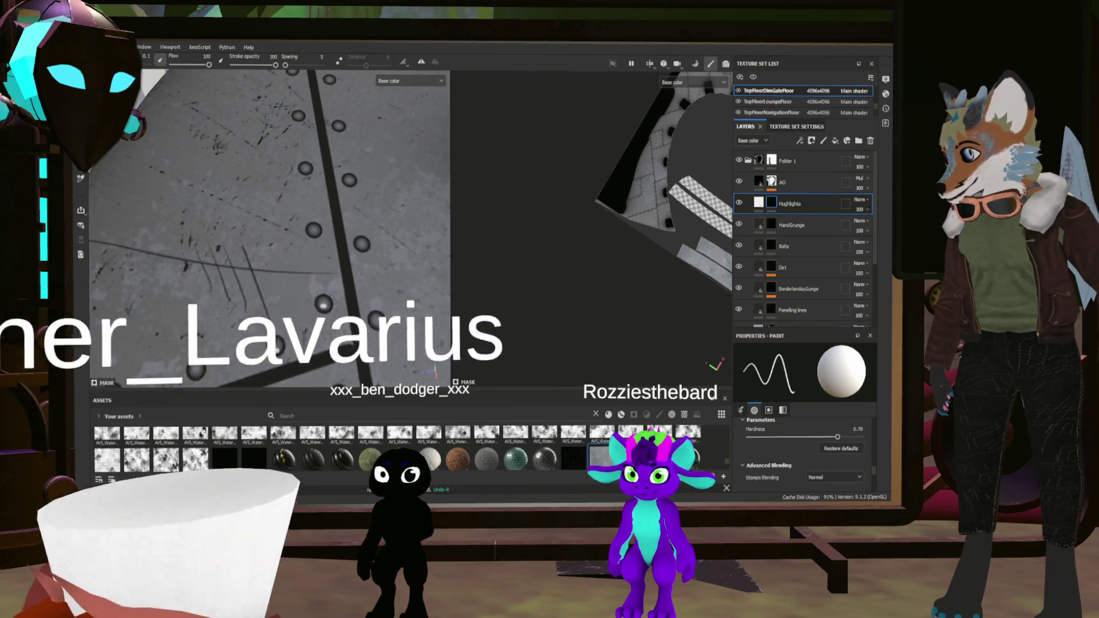
Frame the model, switch to 3D-only view and orbit in close on the riveted panel
key(f)
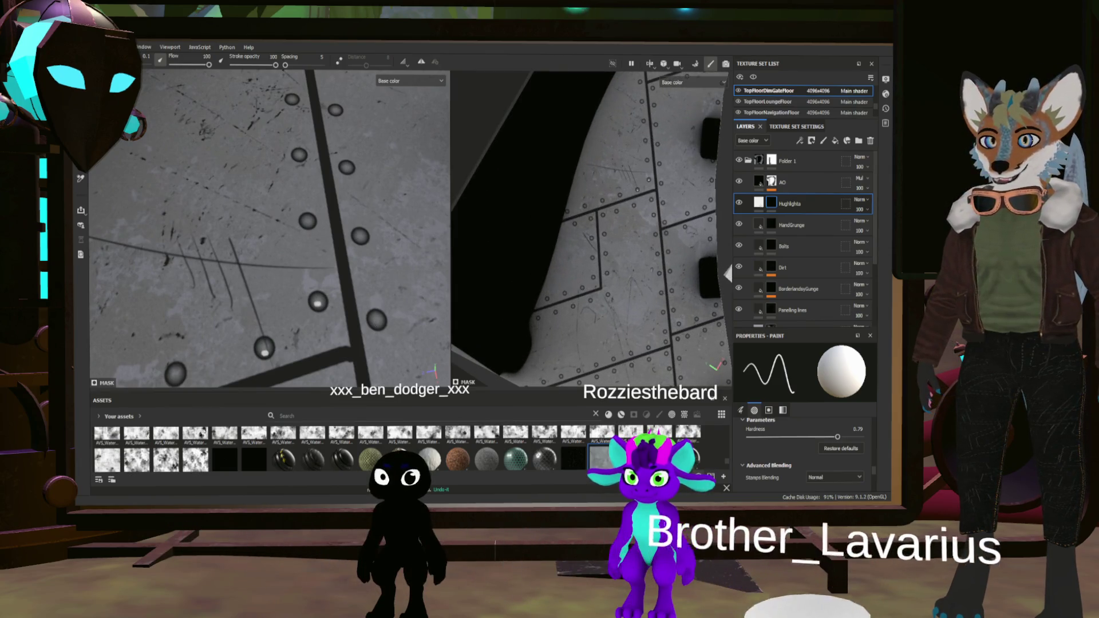
key(F2)
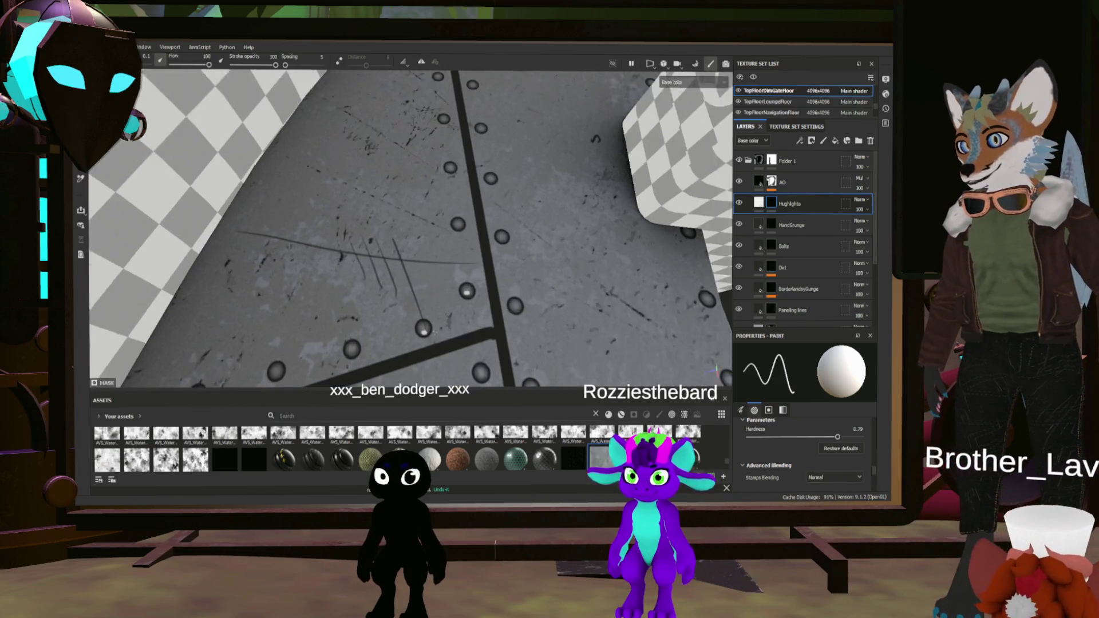
alt+drag(481, 284, 508, 317)
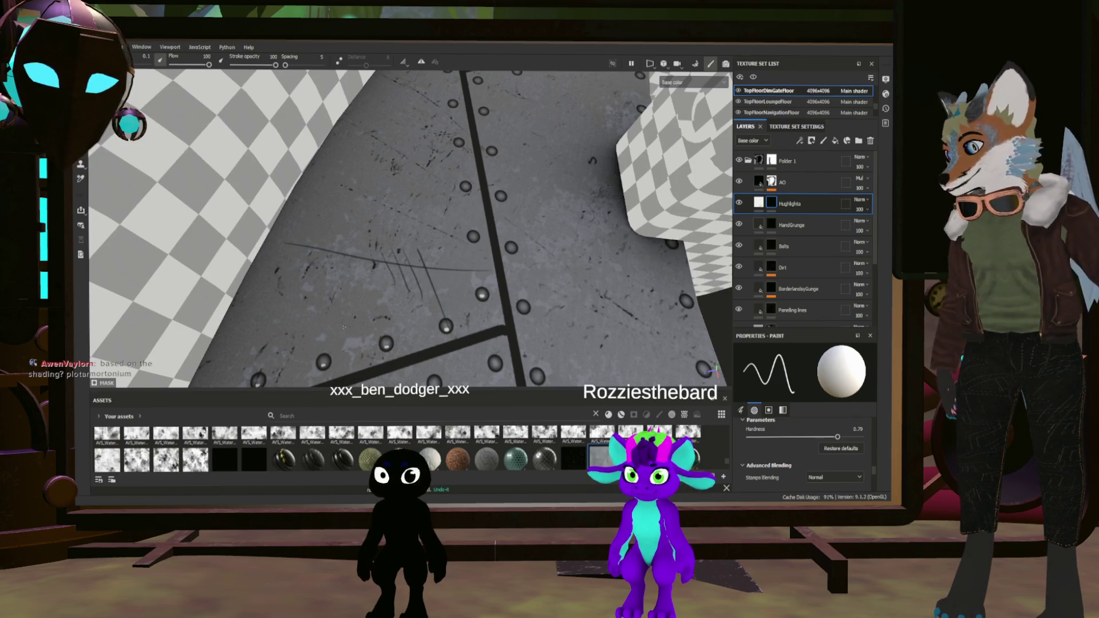
scroll(411, 228, down, 2)
scroll(411, 228, down, 2)
scroll(411, 229, down, 2)
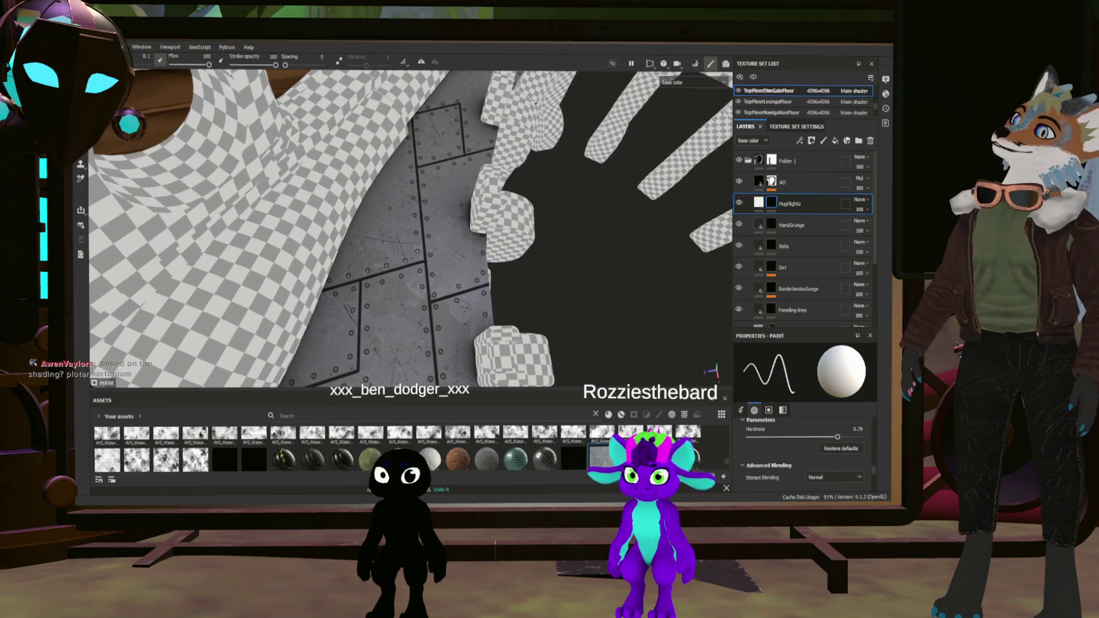
alt+drag(410, 229, 481, 258)
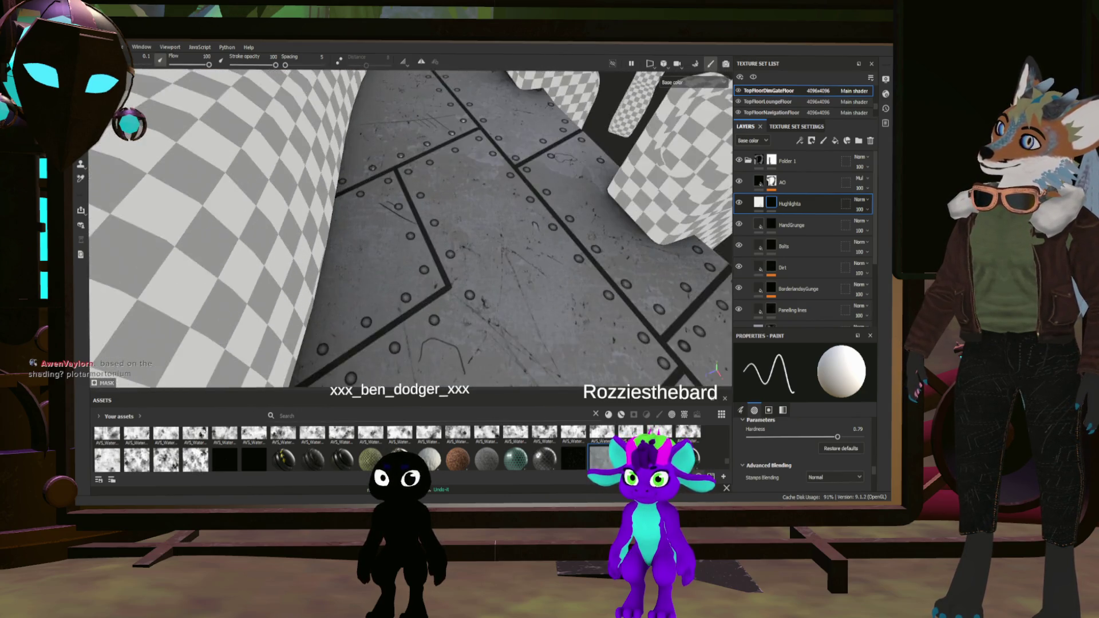
scroll(445, 250, up, 2)
scroll(446, 250, up, 2)
scroll(445, 250, up, 2)
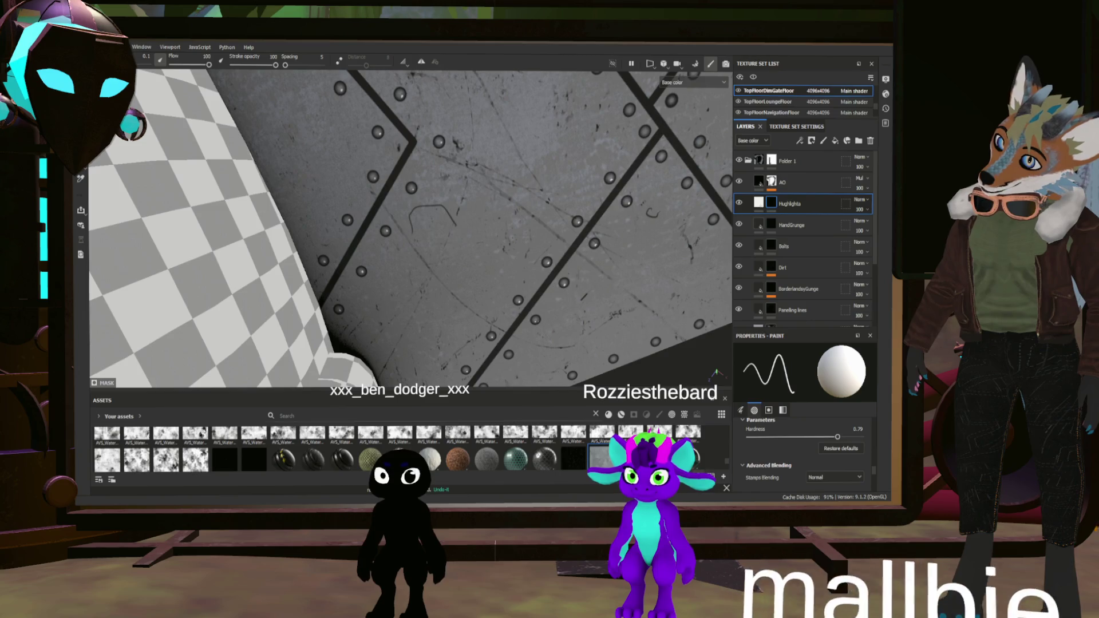
alt+drag(558, 172, 684, 148)
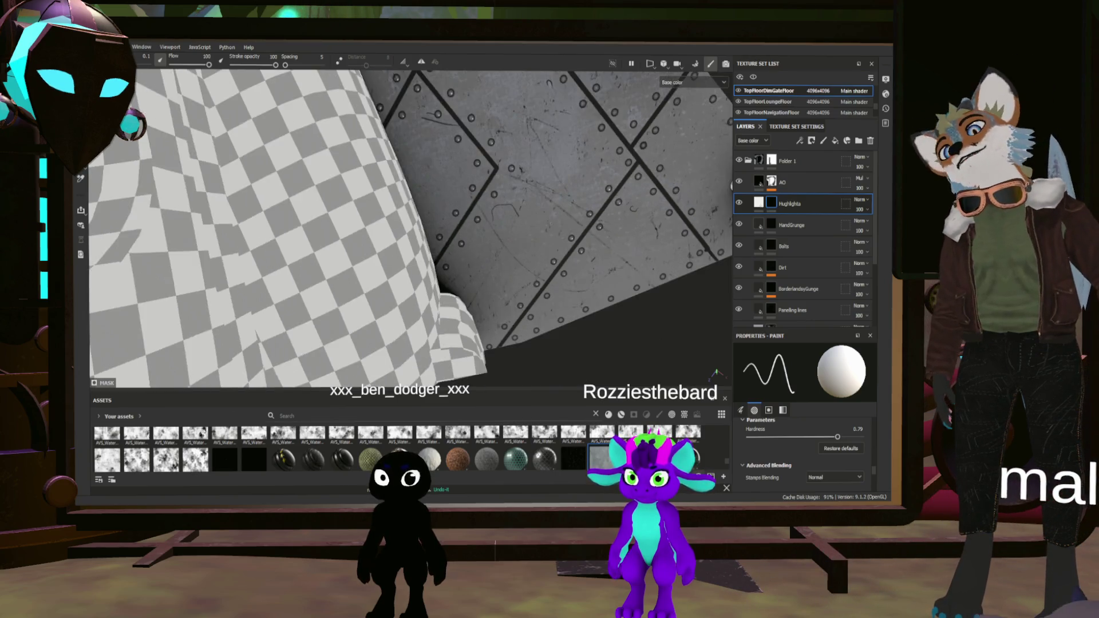
scroll(684, 149, up, 5)
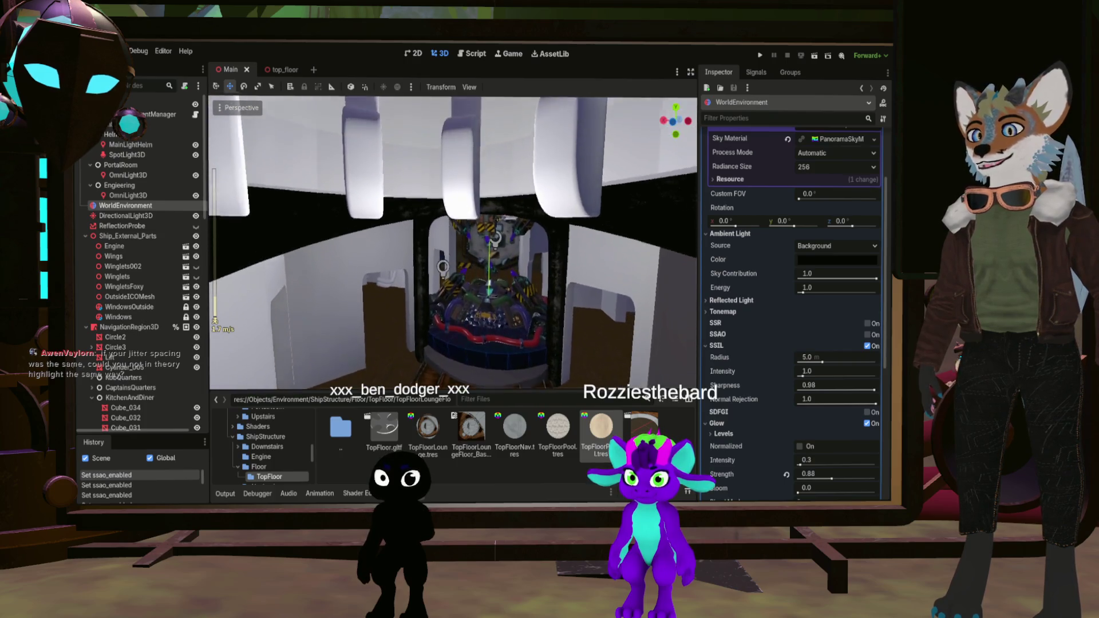
Fly around the sunken lounge, the red sofa seating and the domed tree tower
key(s)
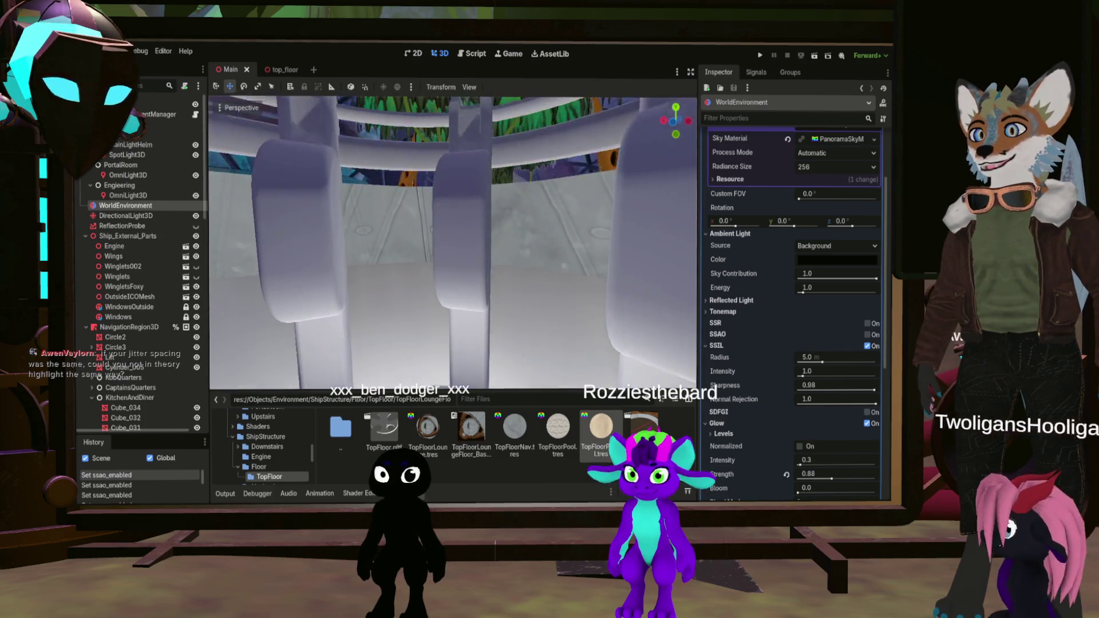
key(w)
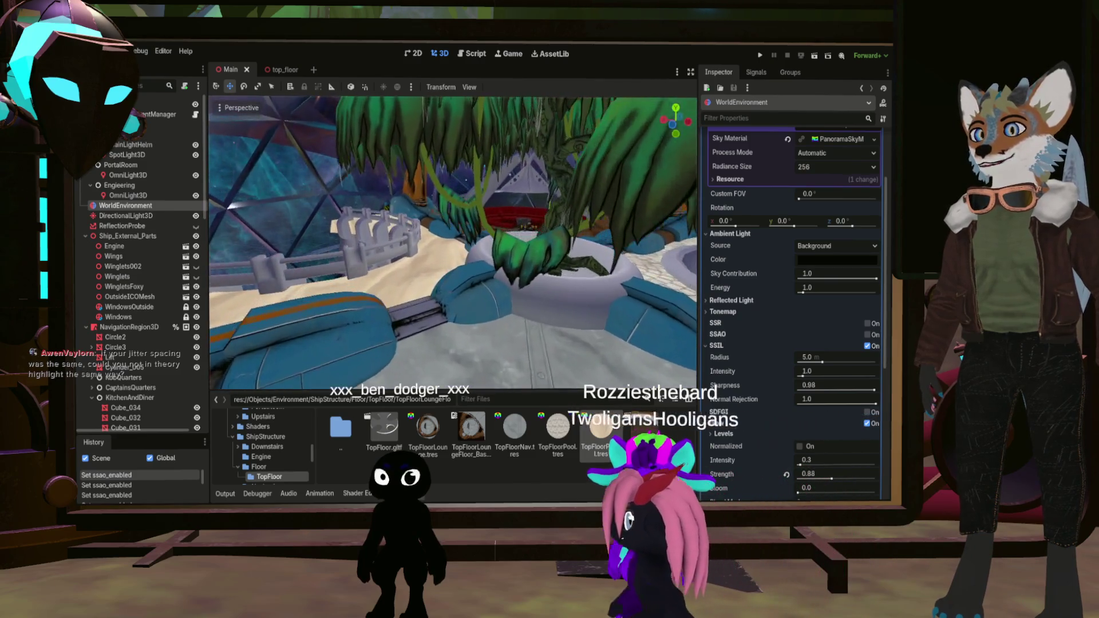
key(w)
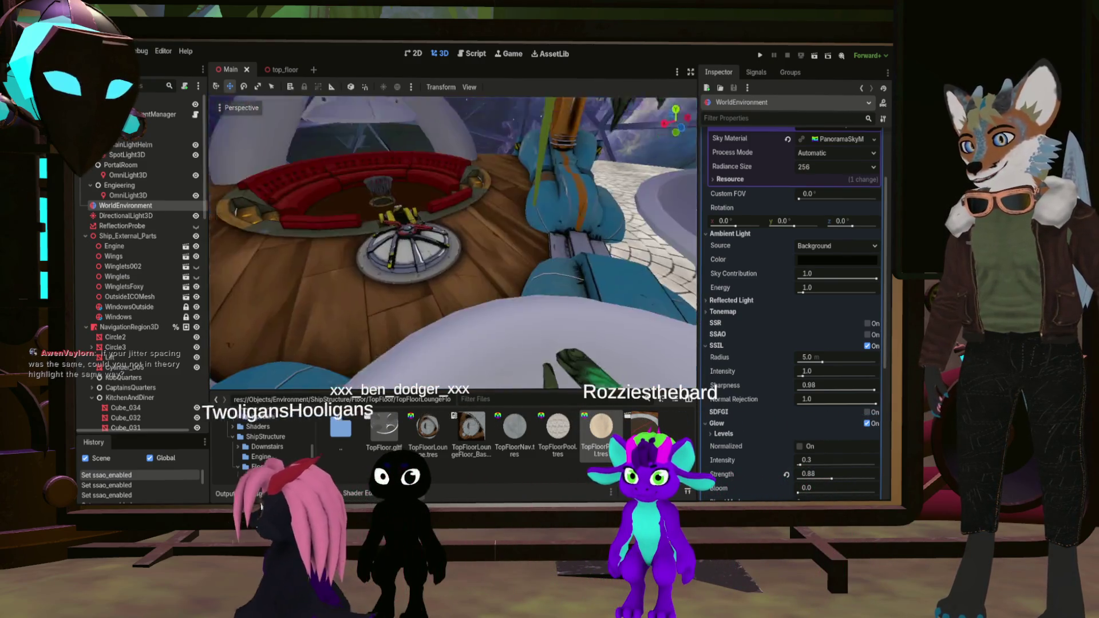
scroll(452, 243, down, 4)
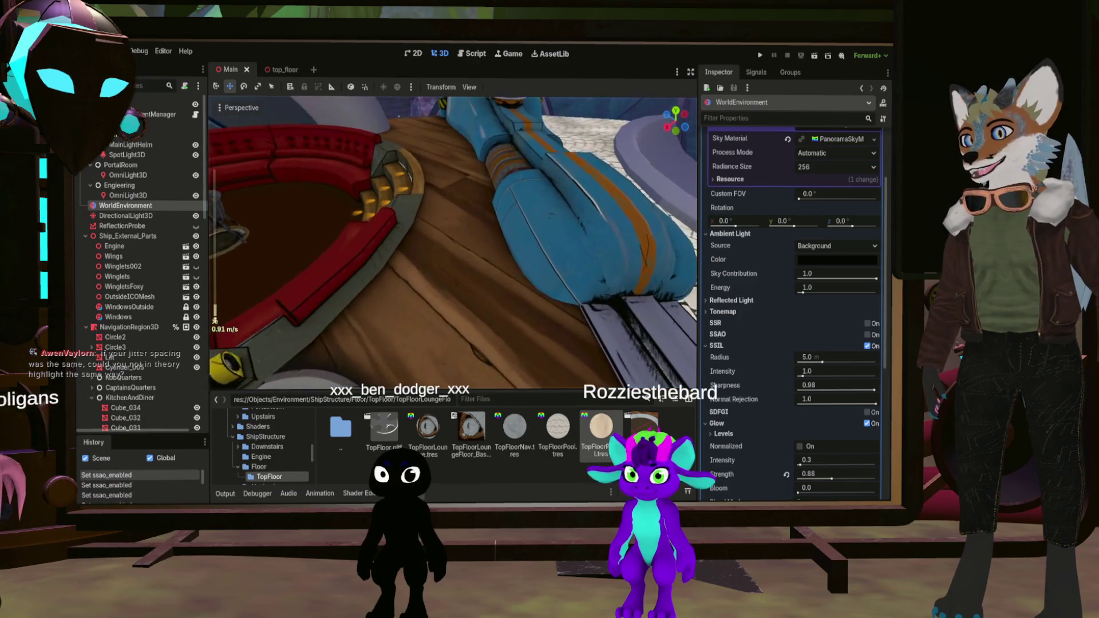
key(s)
key(w)
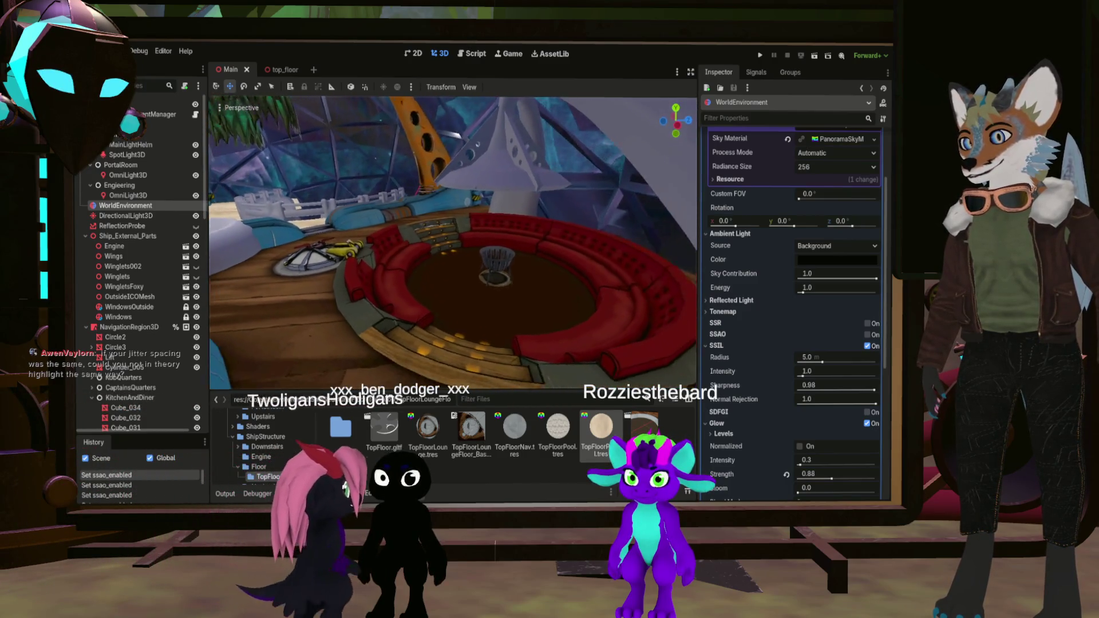
key(s)
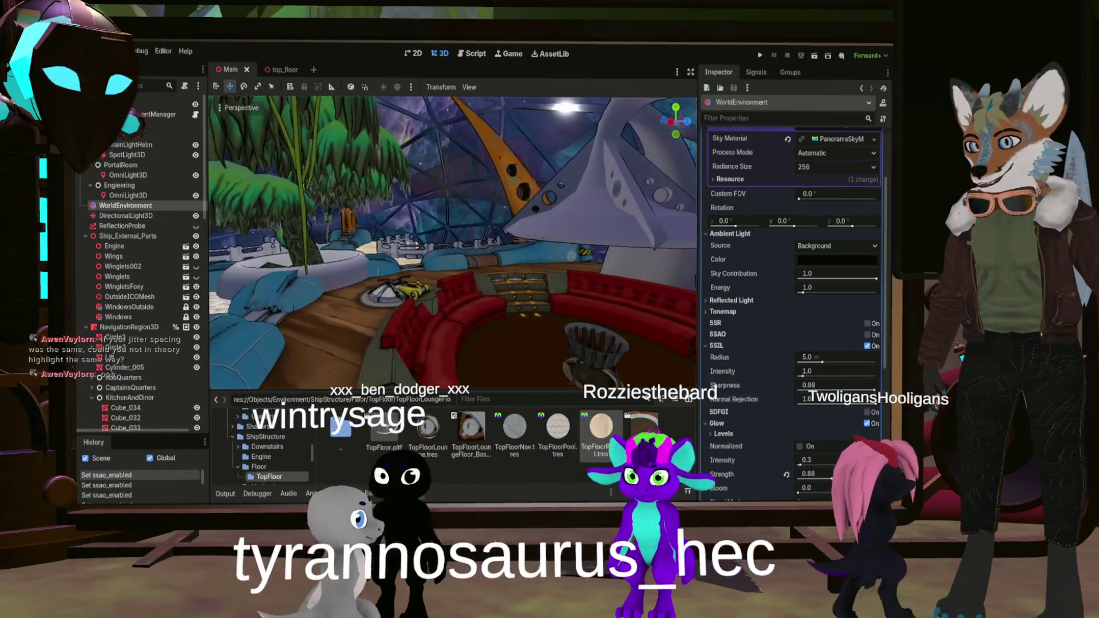
key(a)
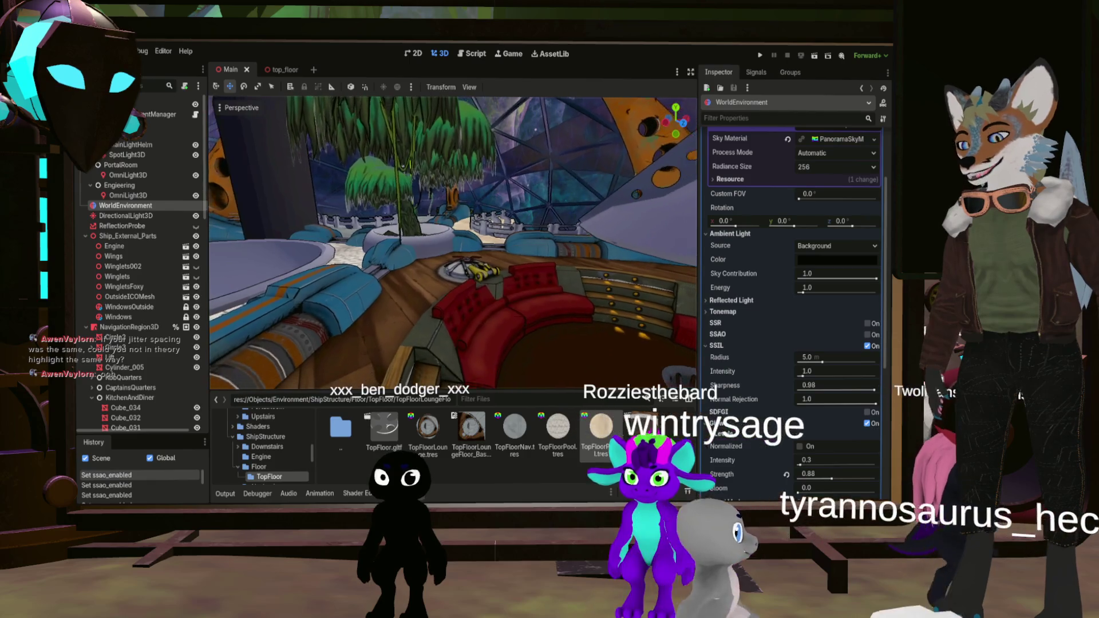
key(d)
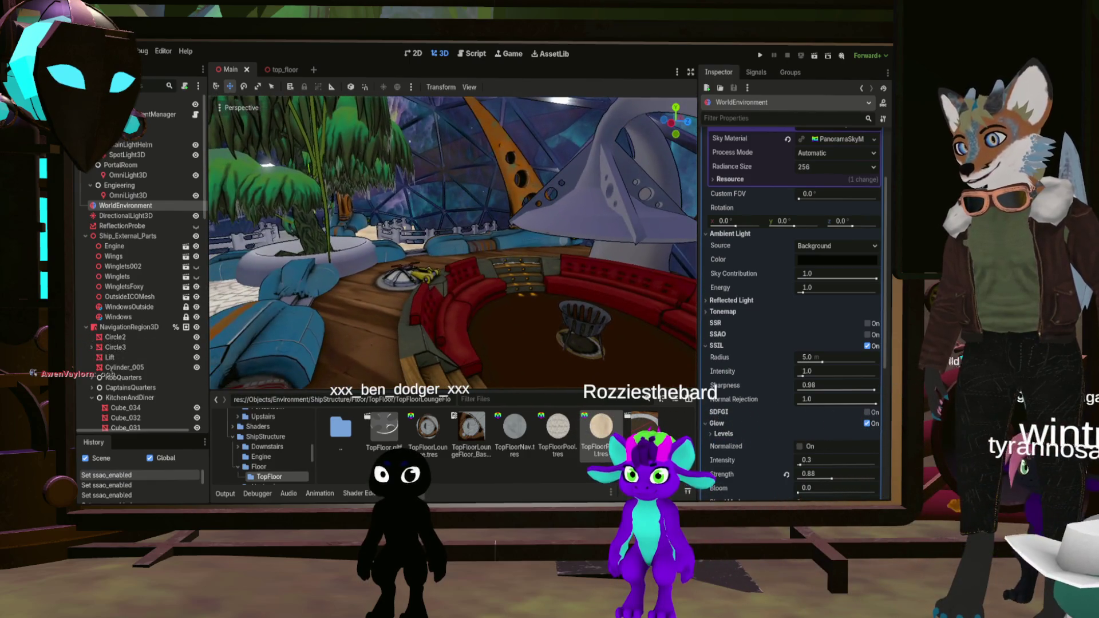
key(a)
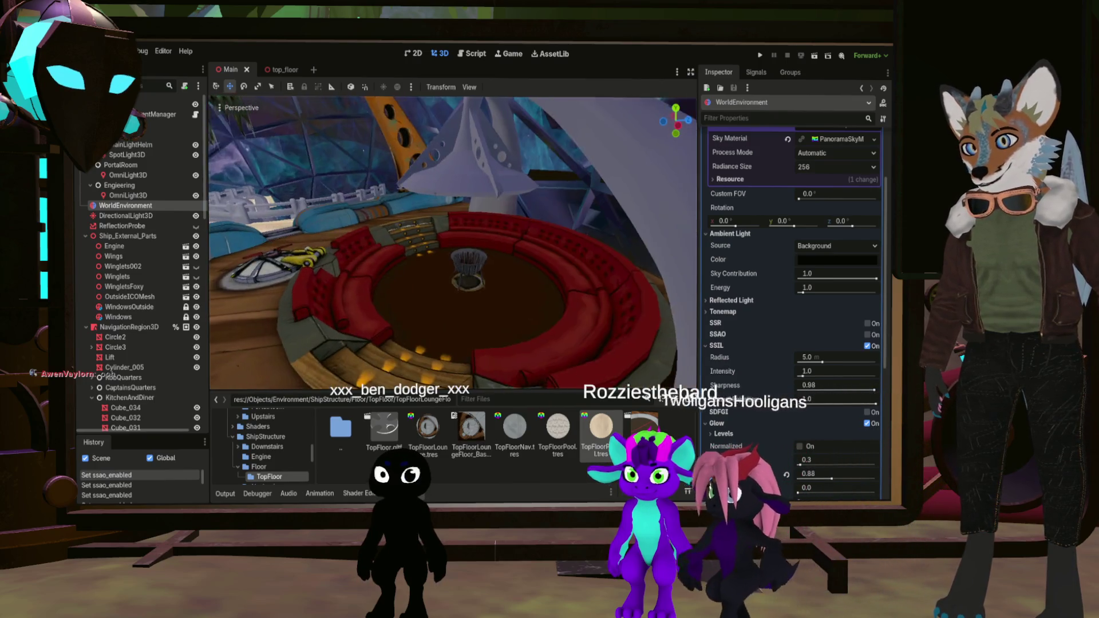
key(a)
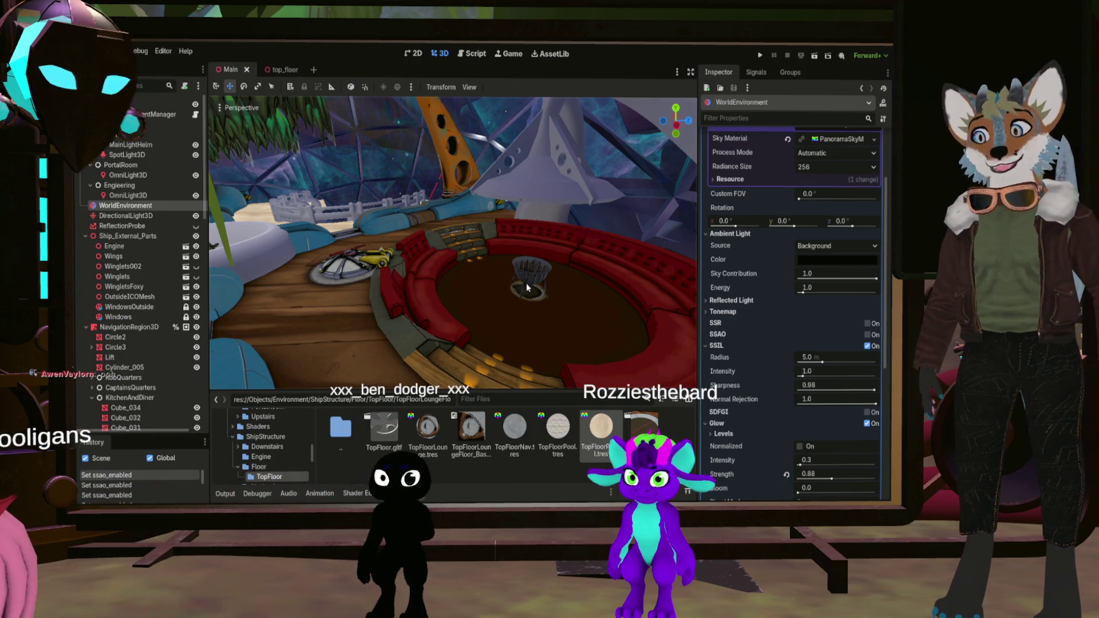
Fly past the blue seats and palm, around the ring gate and through the interior rooms
key(w)
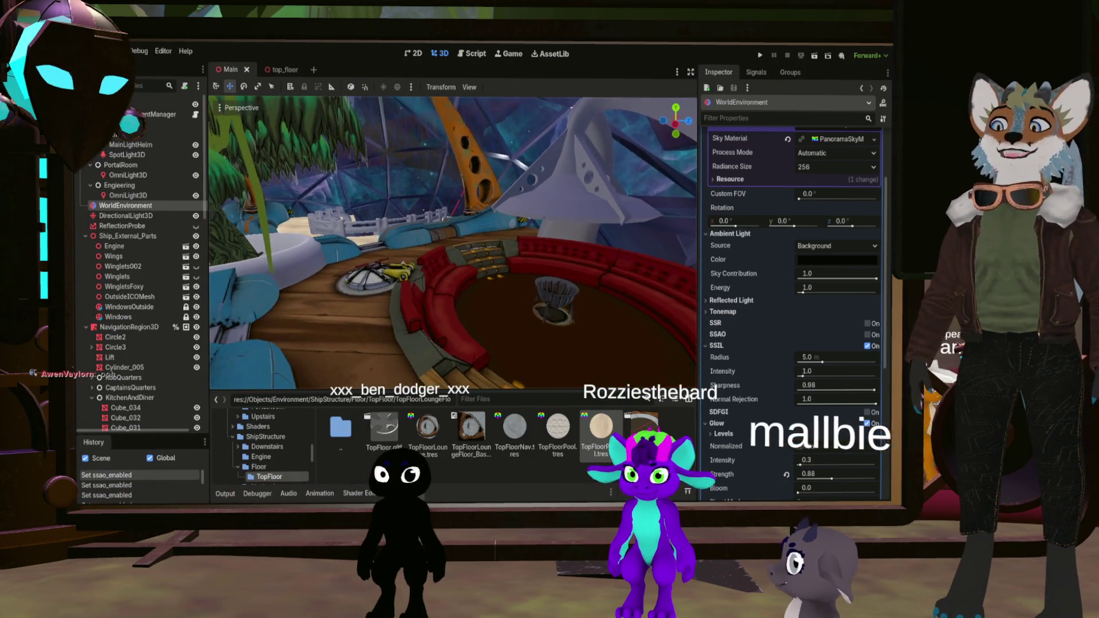
key(w)
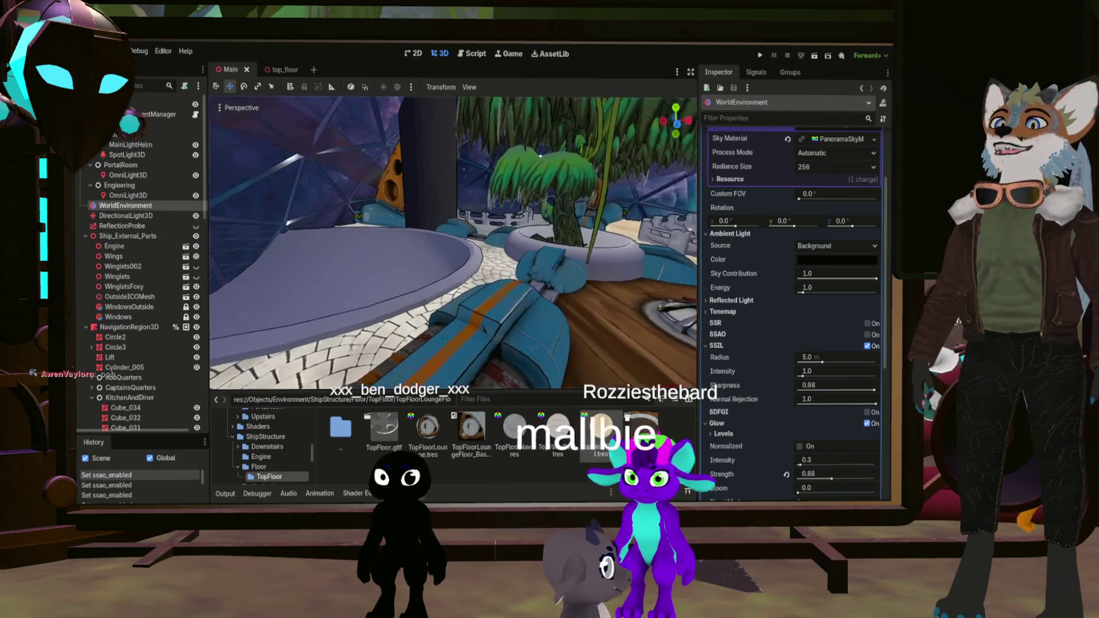
key(w)
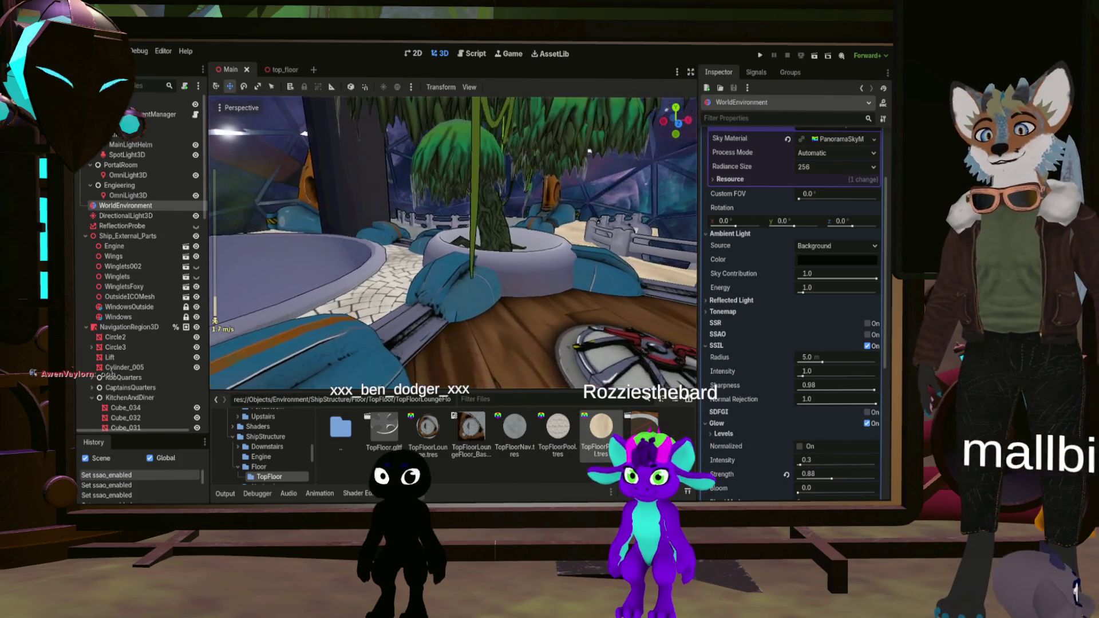
scroll(452, 243, up, 1)
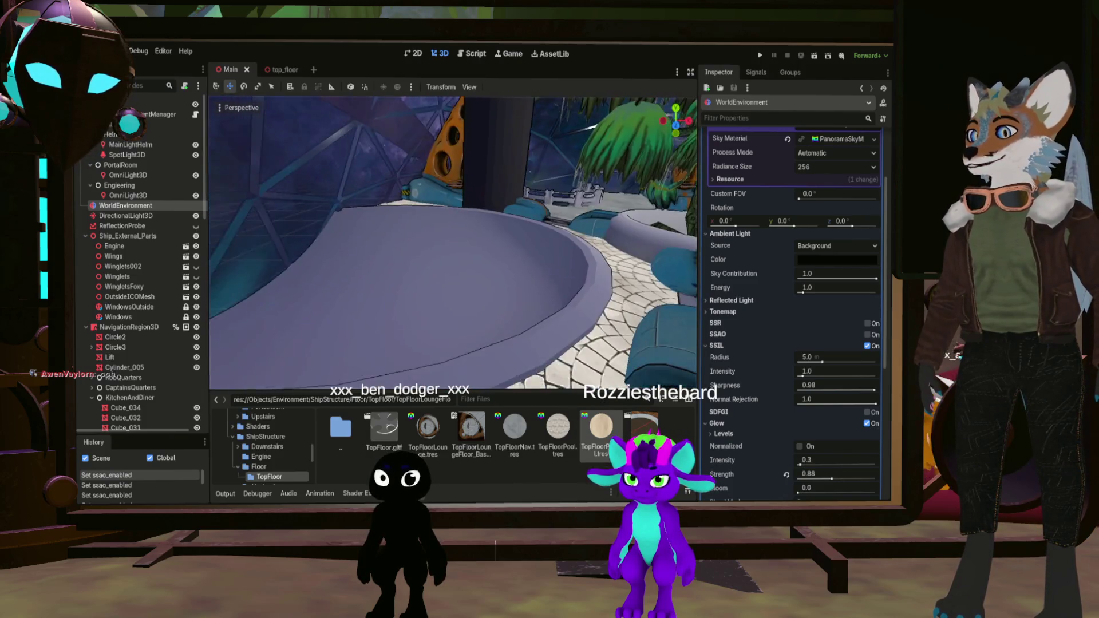
right_drag(470, 244, 532, 243)
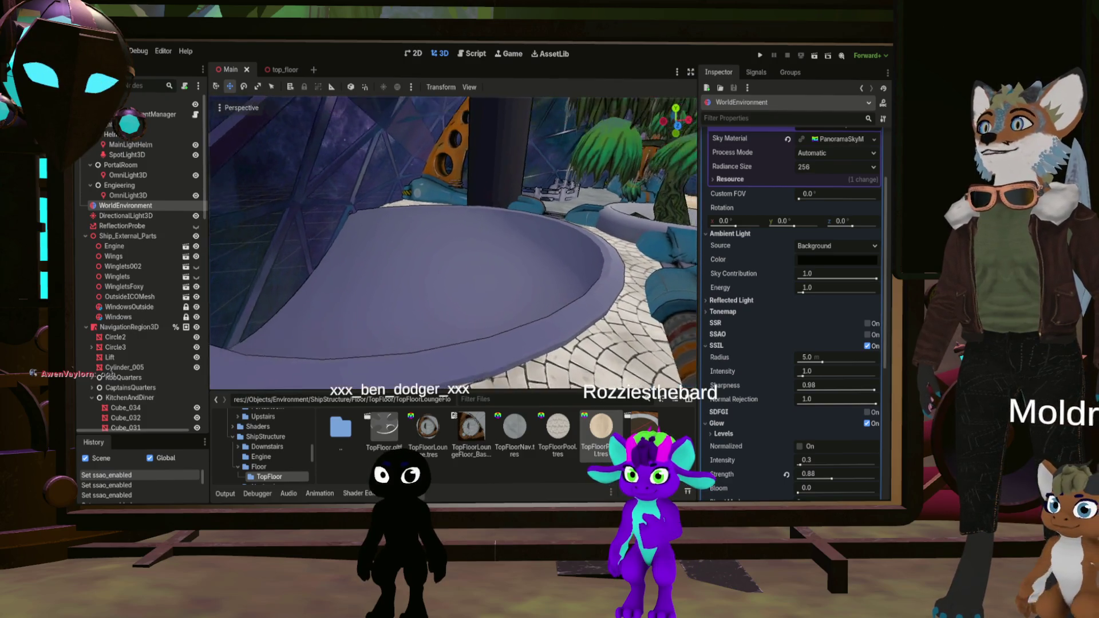
key(w)
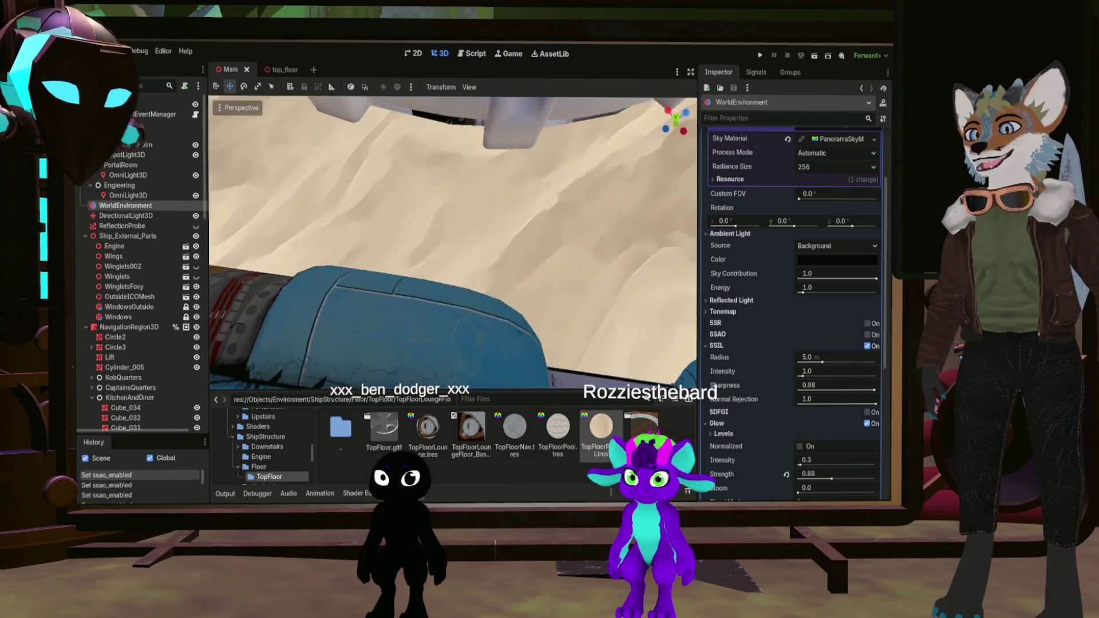
right_drag(453, 243, 453, 242)
middle_drag(452, 242, 453, 242)
right_drag(453, 243, 481, 243)
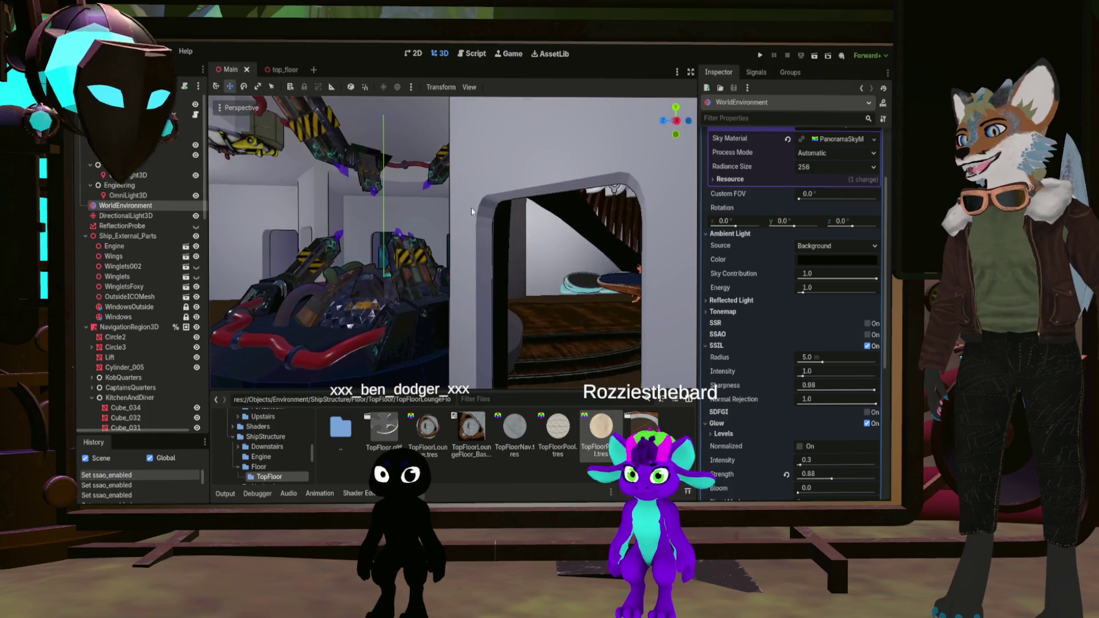
right_drag(446, 228, 464, 232)
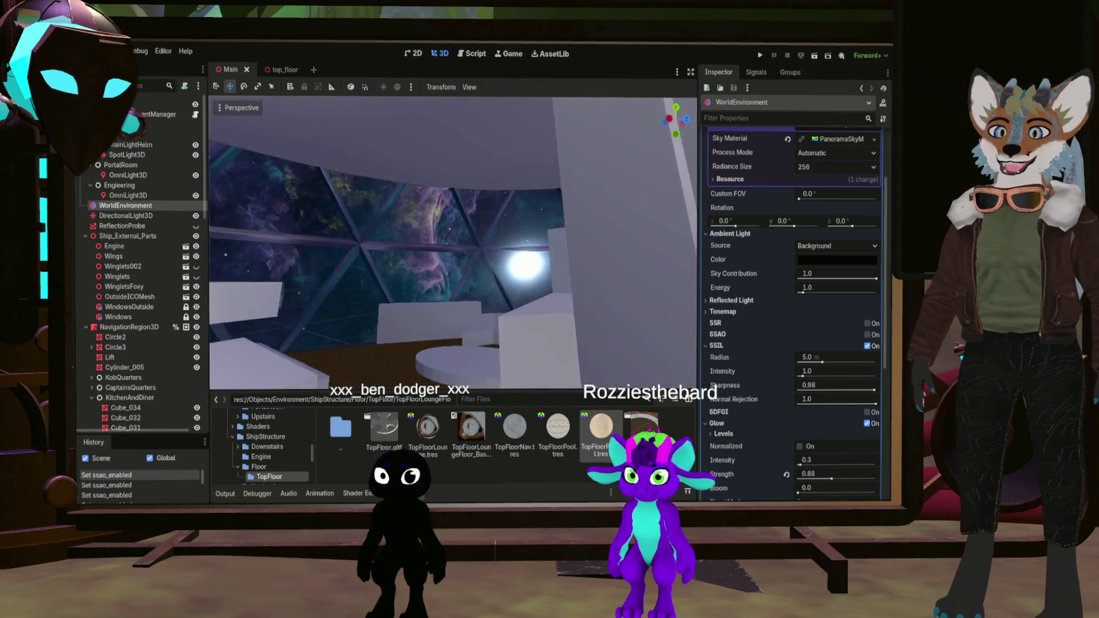
mouse_move(452, 244)
right_down()
mouse_move(429, 243)
mouse_move(464, 243)
right_up()
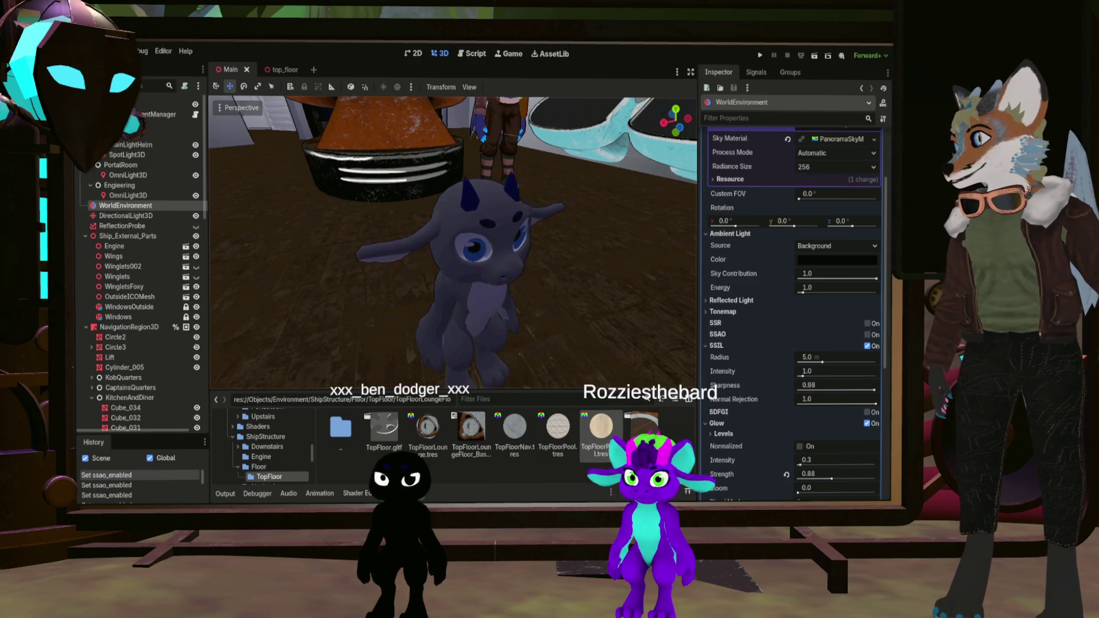
right_drag(452, 244, 429, 250)
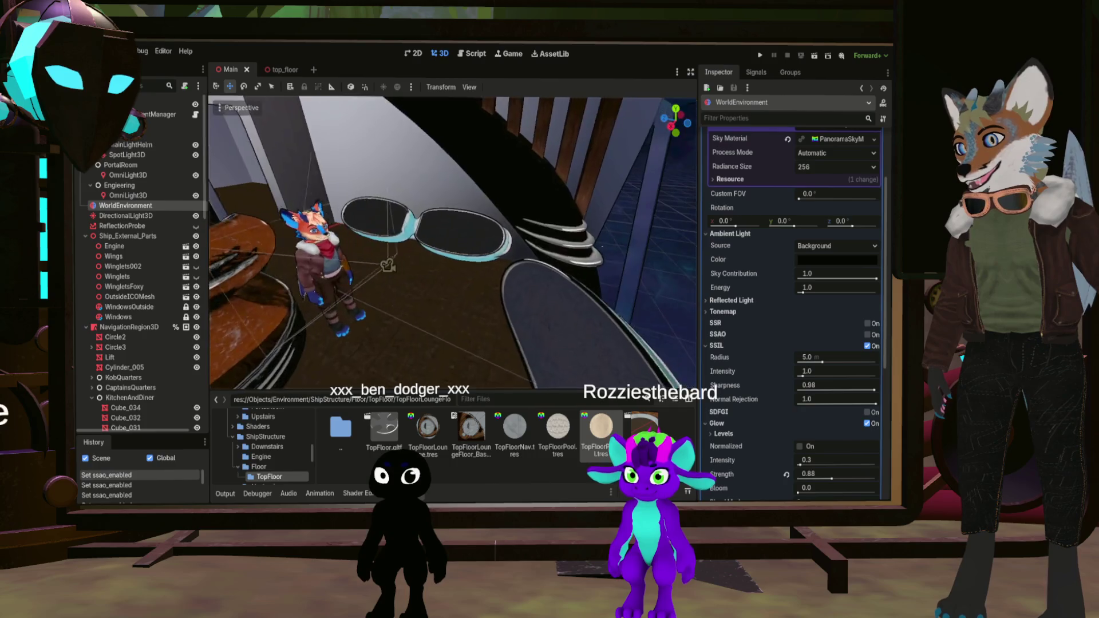
mouse_move(453, 243)
right_down()
mouse_move(481, 274)
mouse_move(479, 252)
right_up()
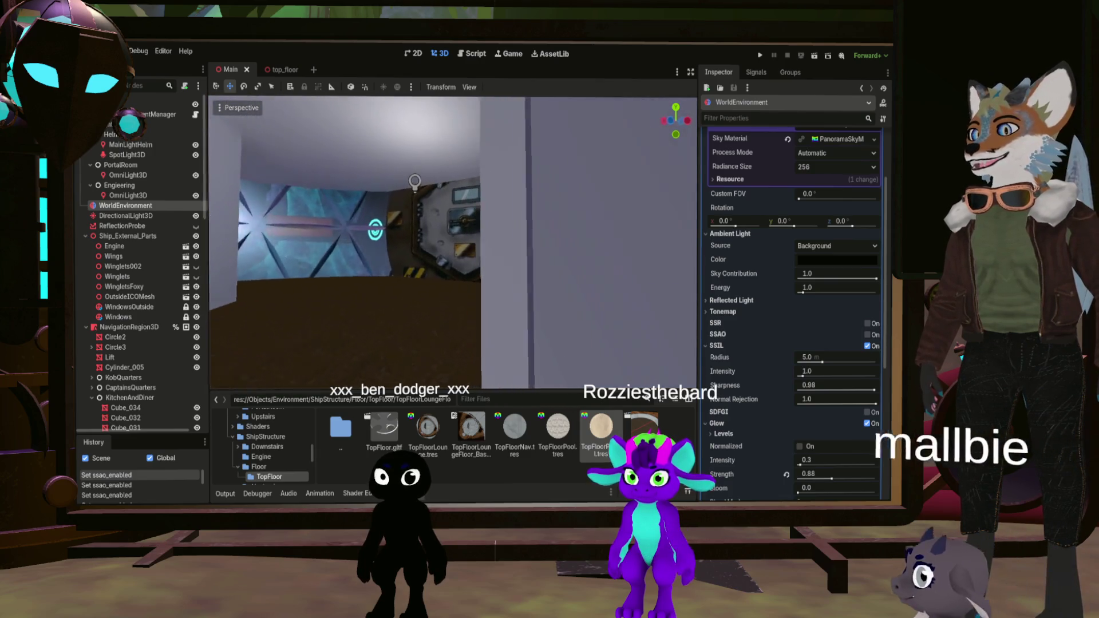
right_drag(523, 333, 523, 334)
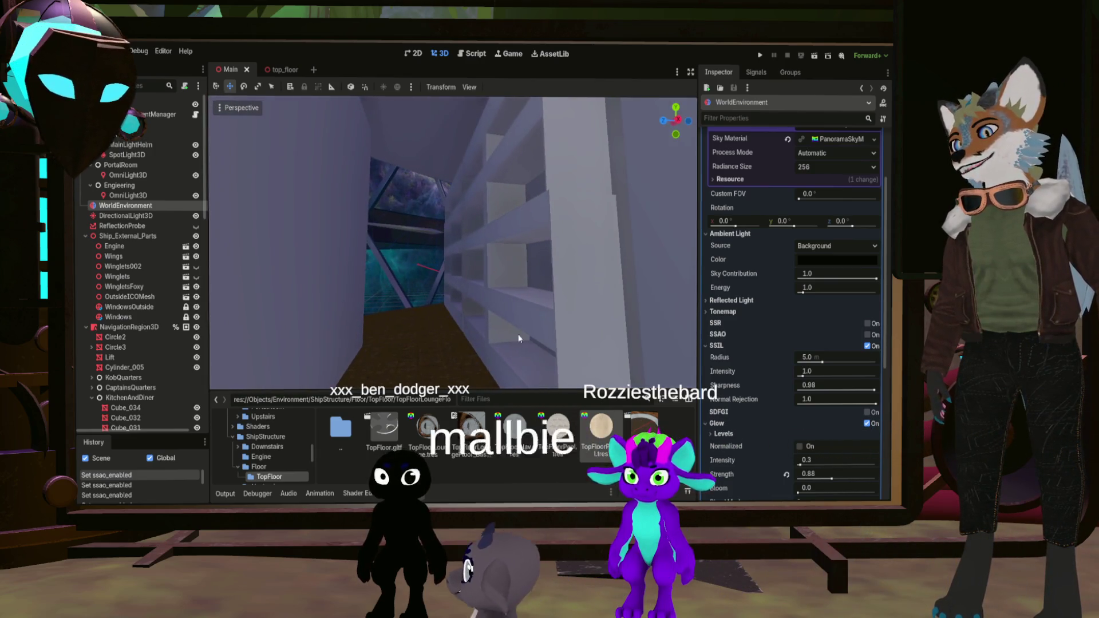
mouse_move(523, 334)
right_down()
mouse_move(487, 270)
mouse_move(516, 258)
mouse_move(473, 232)
mouse_move(481, 290)
right_up()
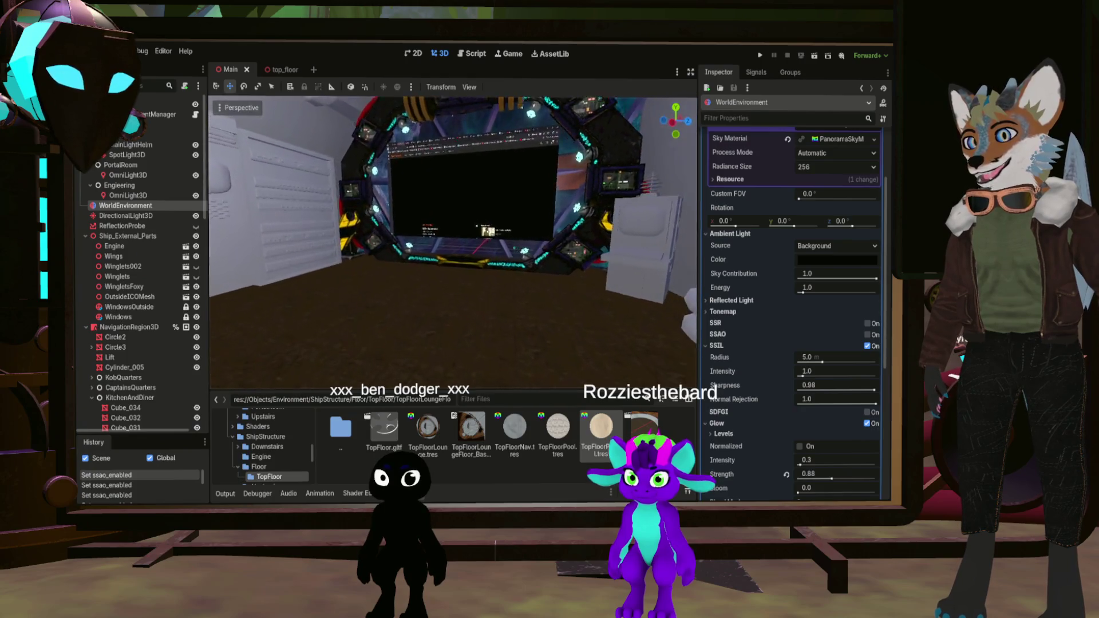
right_drag(481, 290, 482, 290)
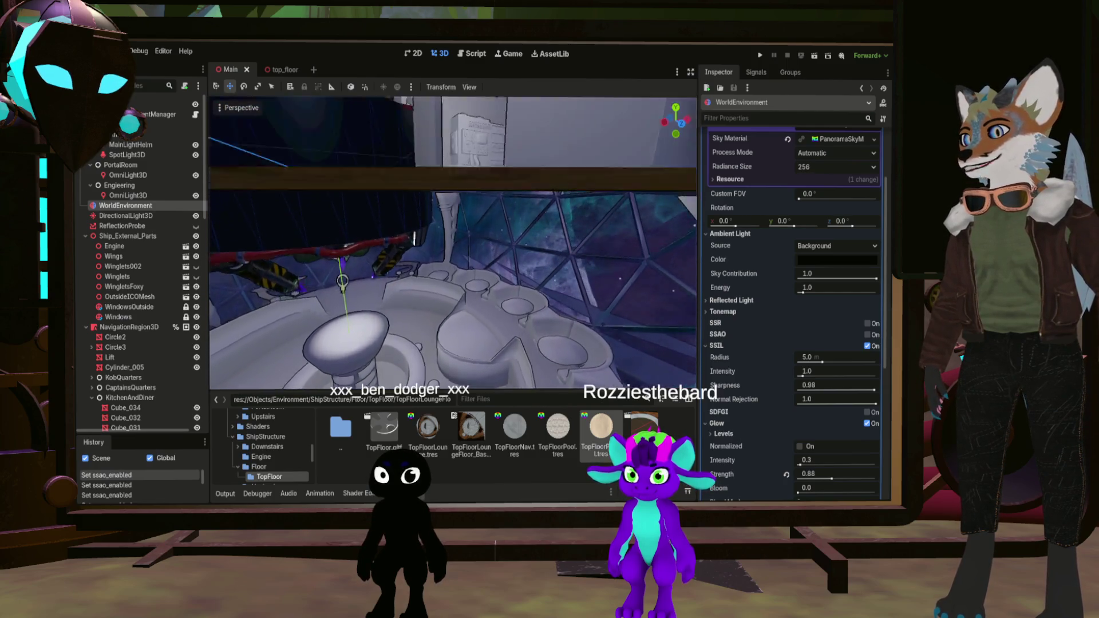
key(s)
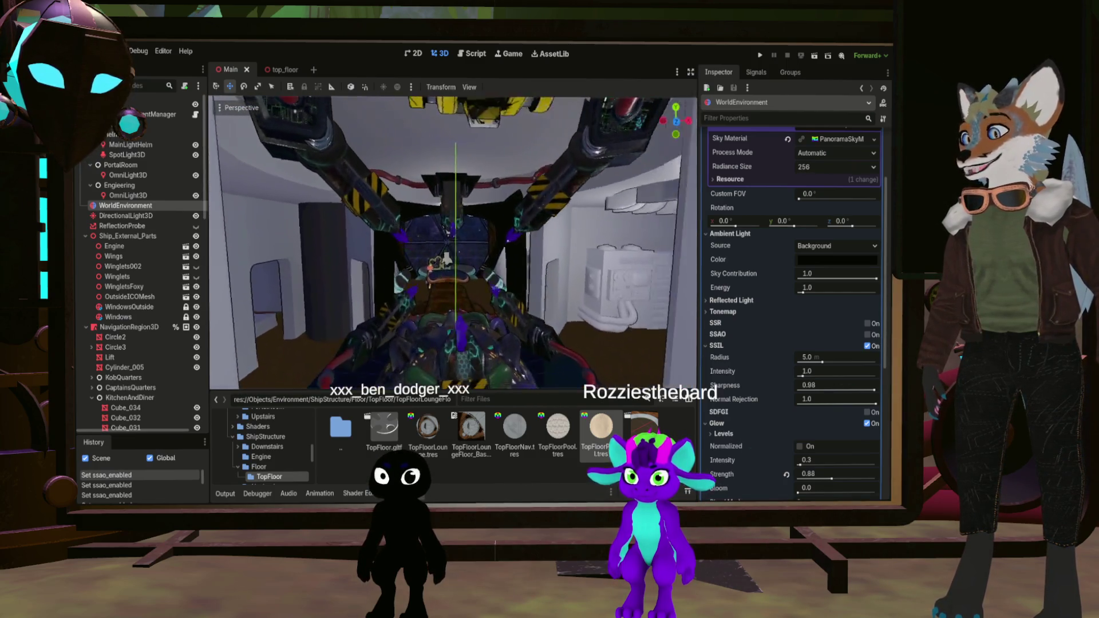
key(s)
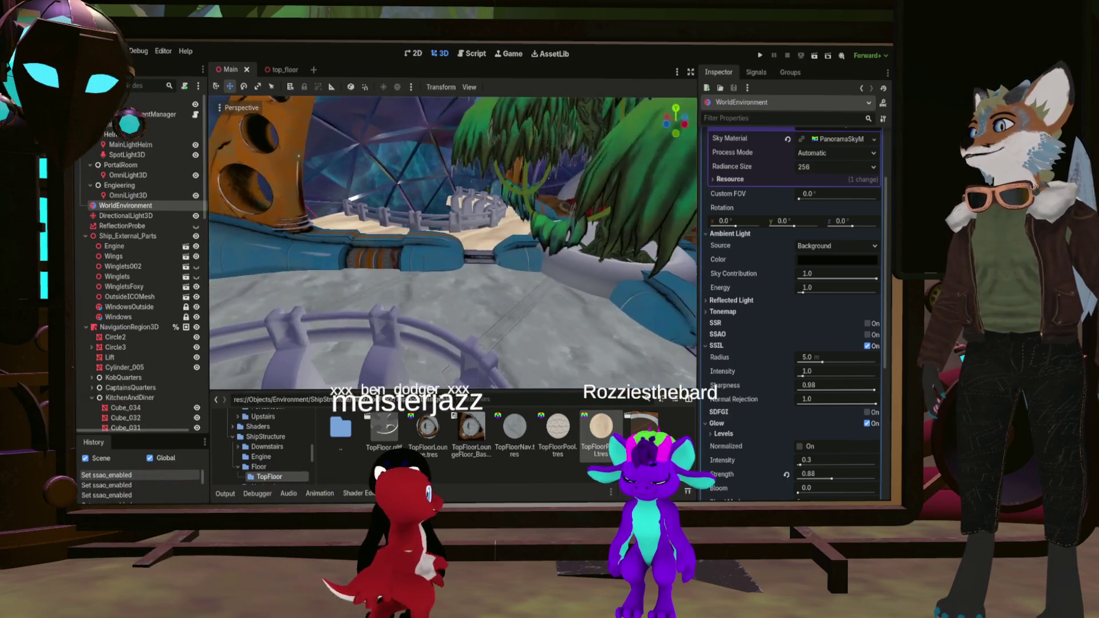
key(s)
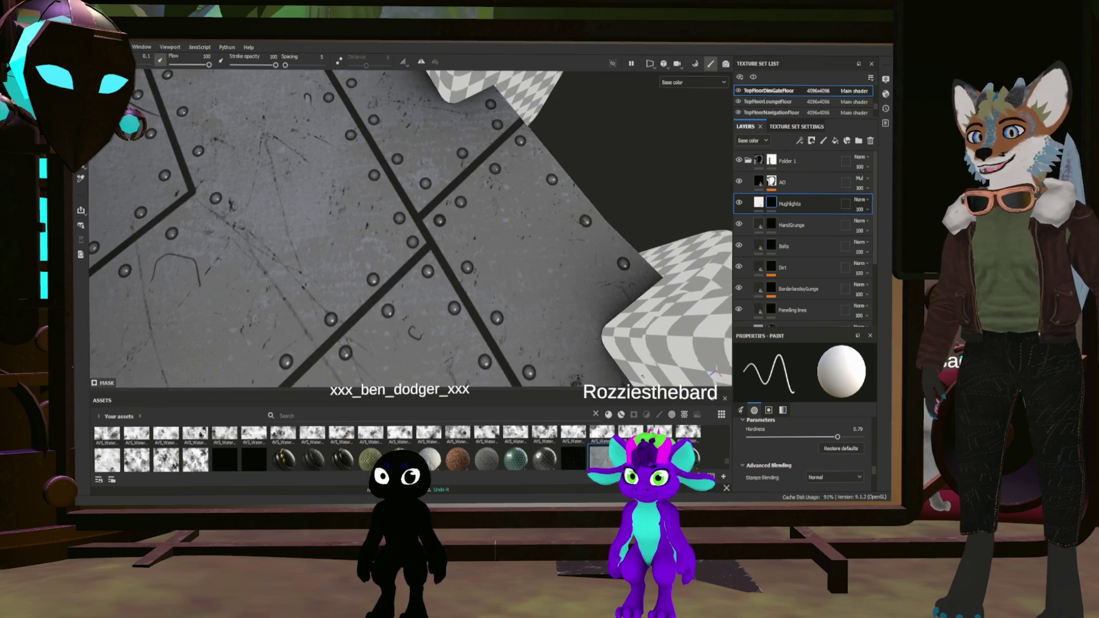
scroll(773, 471, up, 3)
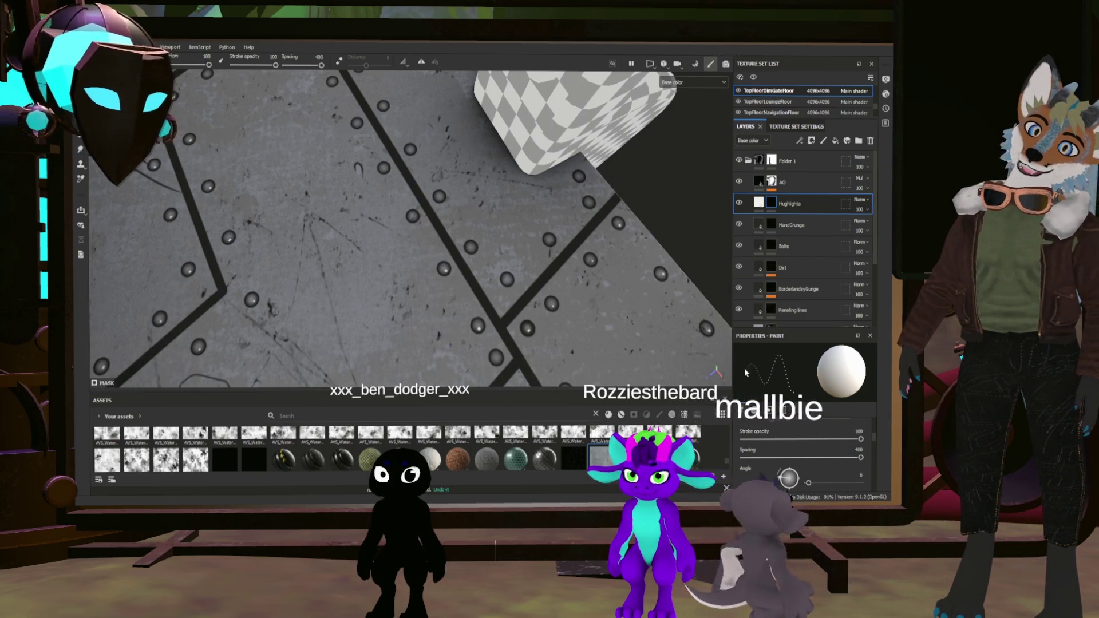
text(5)
Confirm the brush spacing value of 5
key(Return)
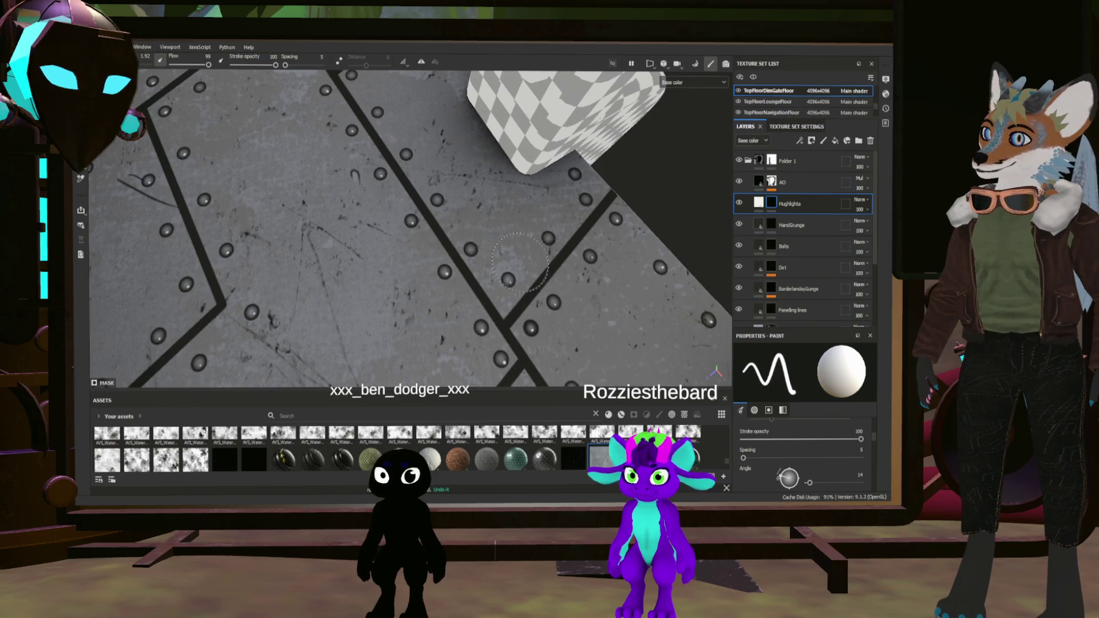
Shrink the brush for finer scratch strokes and orbit onto the riveted panel
key(bracketleft)
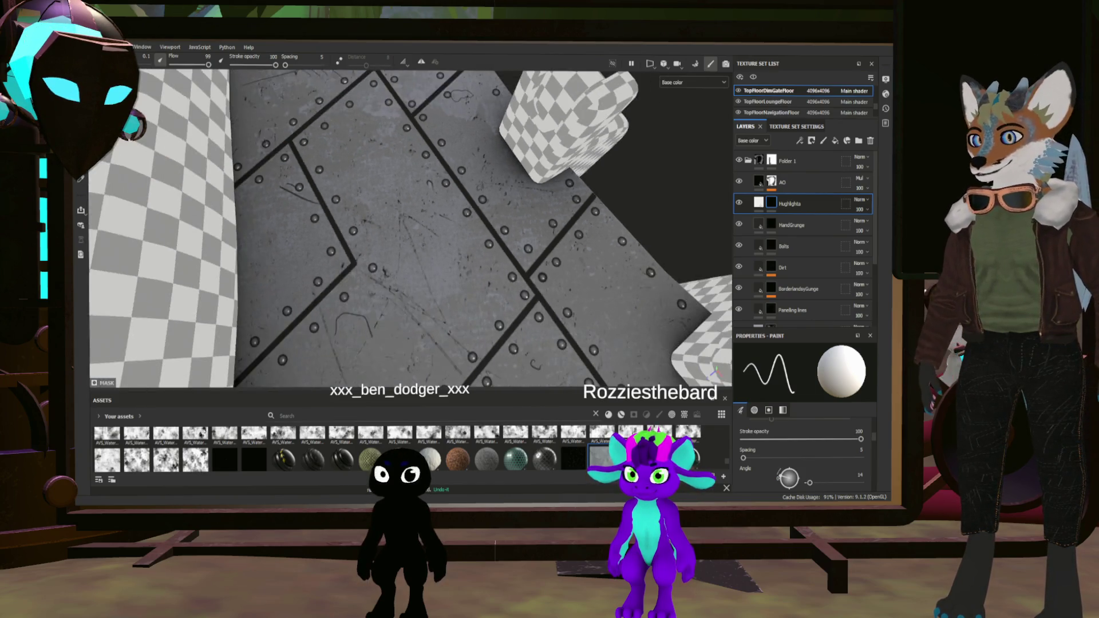
scroll(427, 205, up, 5)
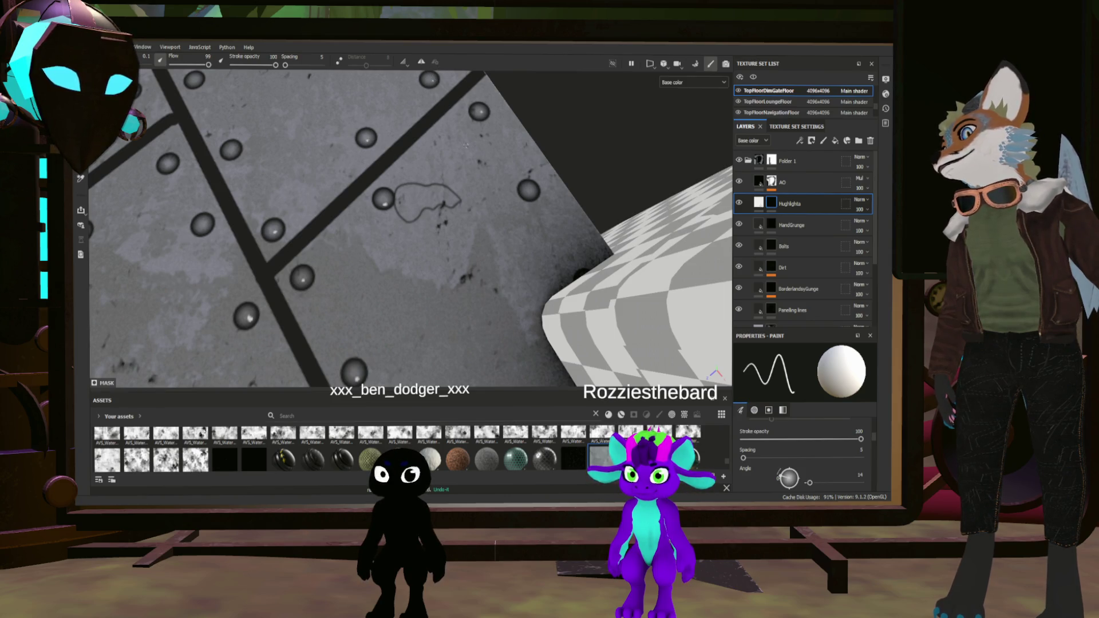
alt+drag(427, 205, 567, 262)
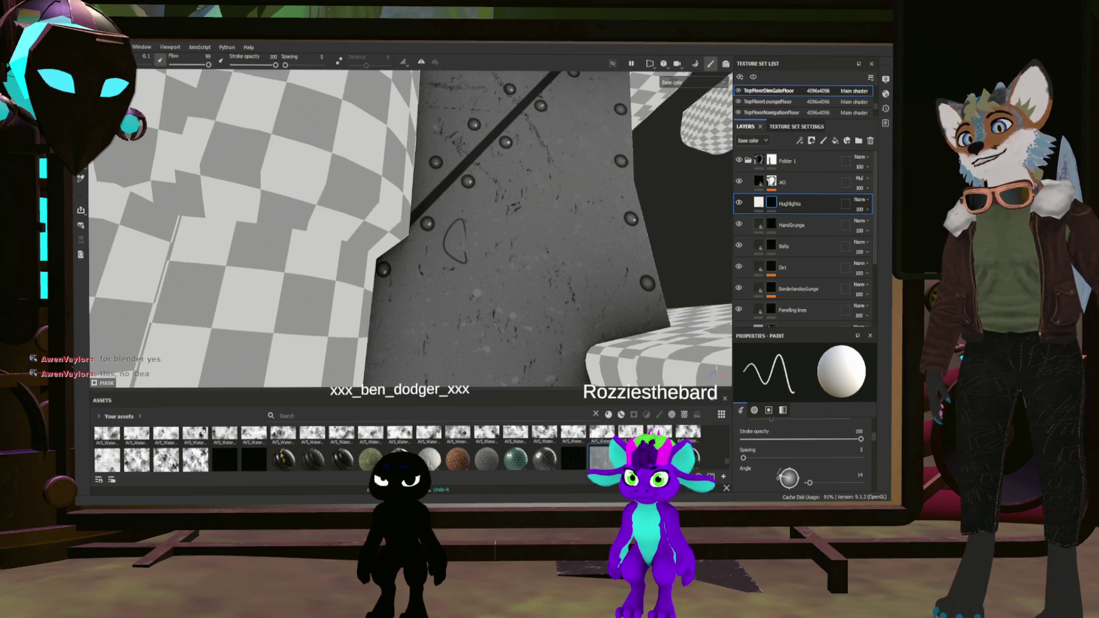
Orbit the model to inspect the riveted floor up close beneath the checkered railings
key(f)
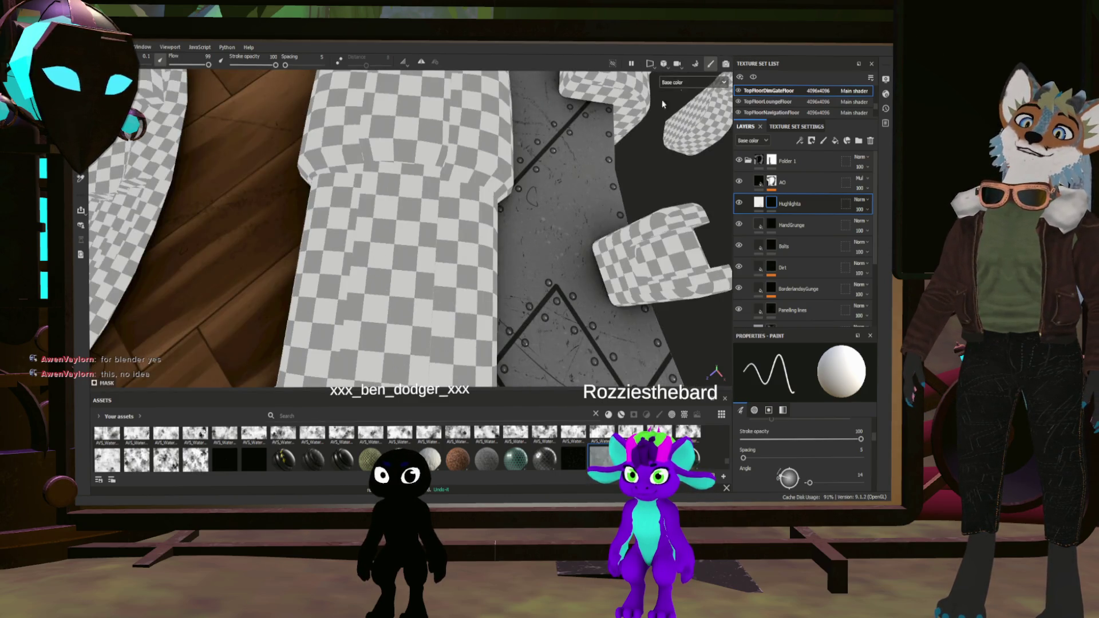
alt+drag(671, 89, 601, 155)
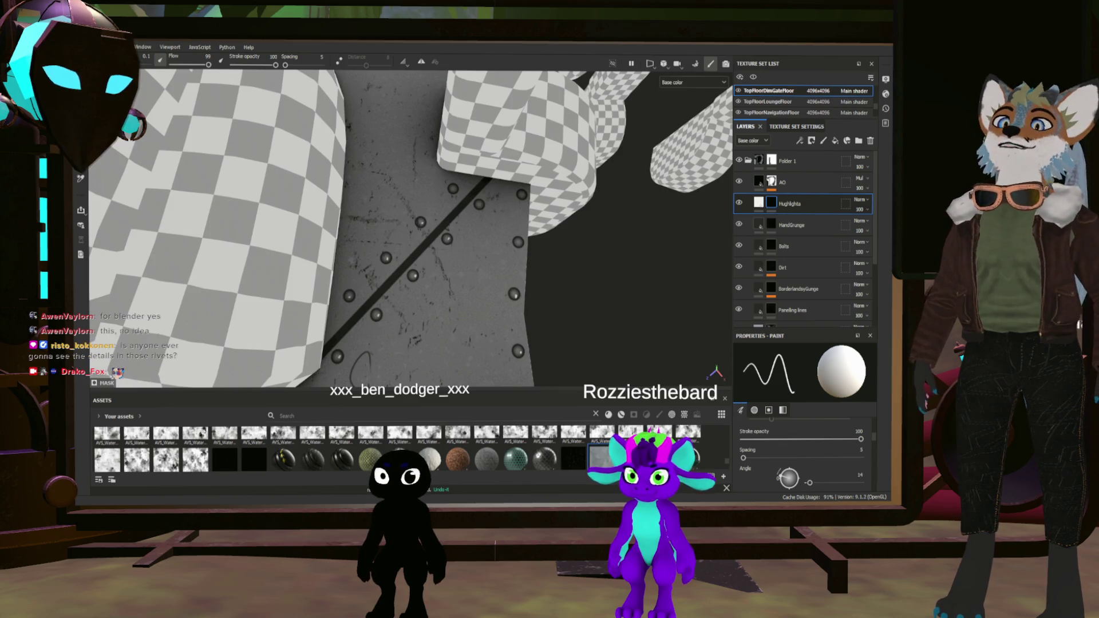
key(F3)
scroll(411, 229, down, 2)
scroll(411, 228, down, 2)
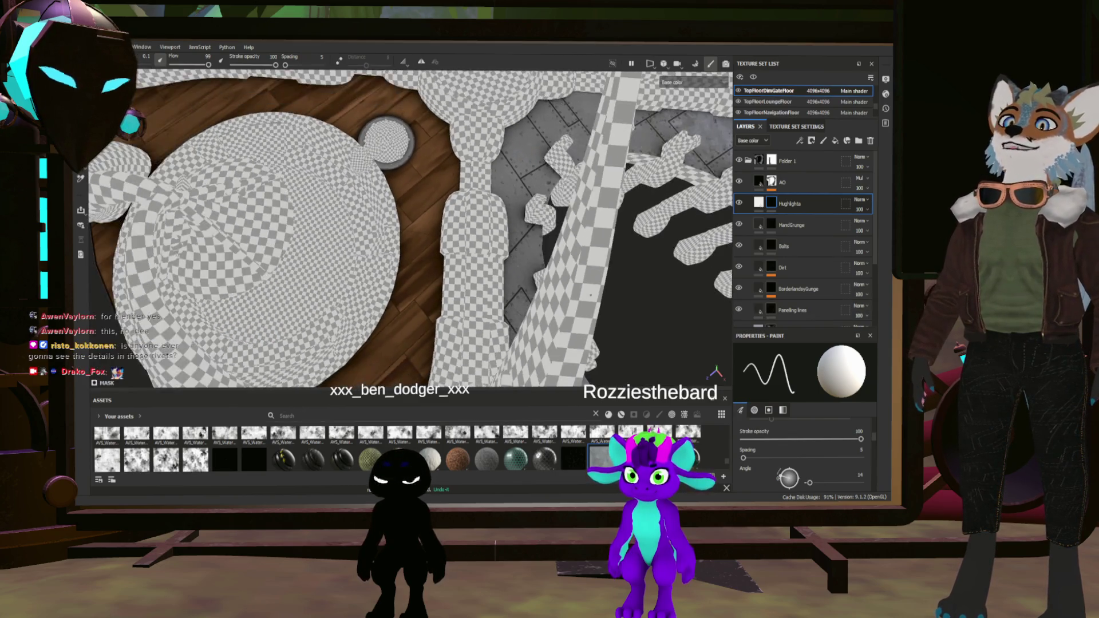
scroll(411, 228, down, 2)
scroll(411, 229, down, 1)
scroll(410, 229, down, 1)
alt+drag(627, 277, 558, 214)
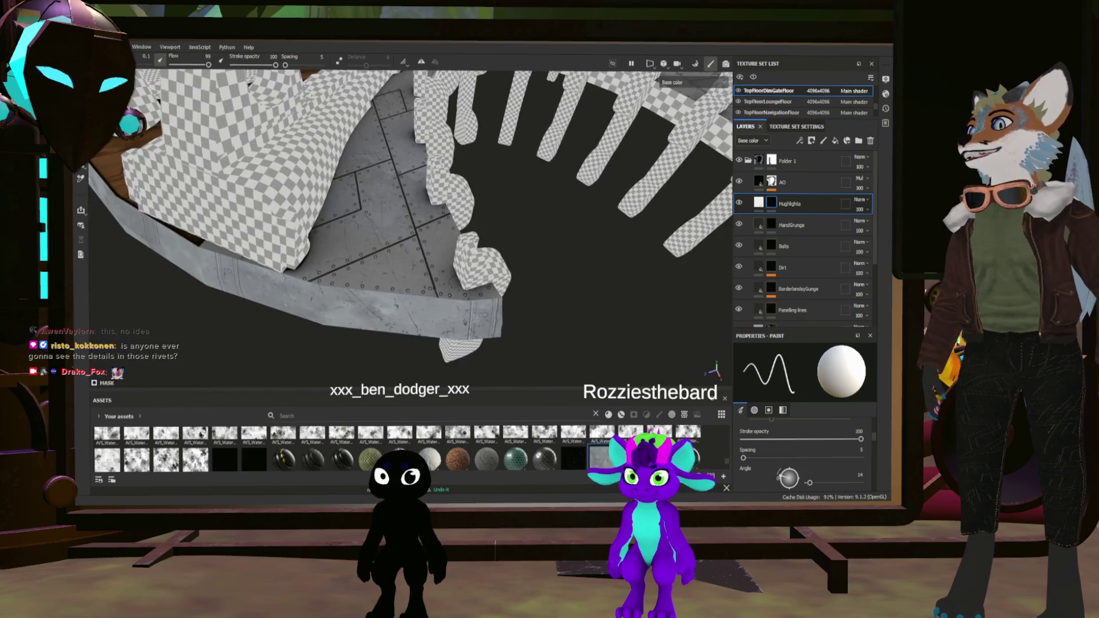
mouse_move(558, 215)
alt+mouse_down()
mouse_move(481, 198)
mouse_move(468, 298)
mouse_move(442, 258)
mouse_move(441, 292)
mouse_move(401, 283)
mouse_move(389, 387)
alt+mouse_up()
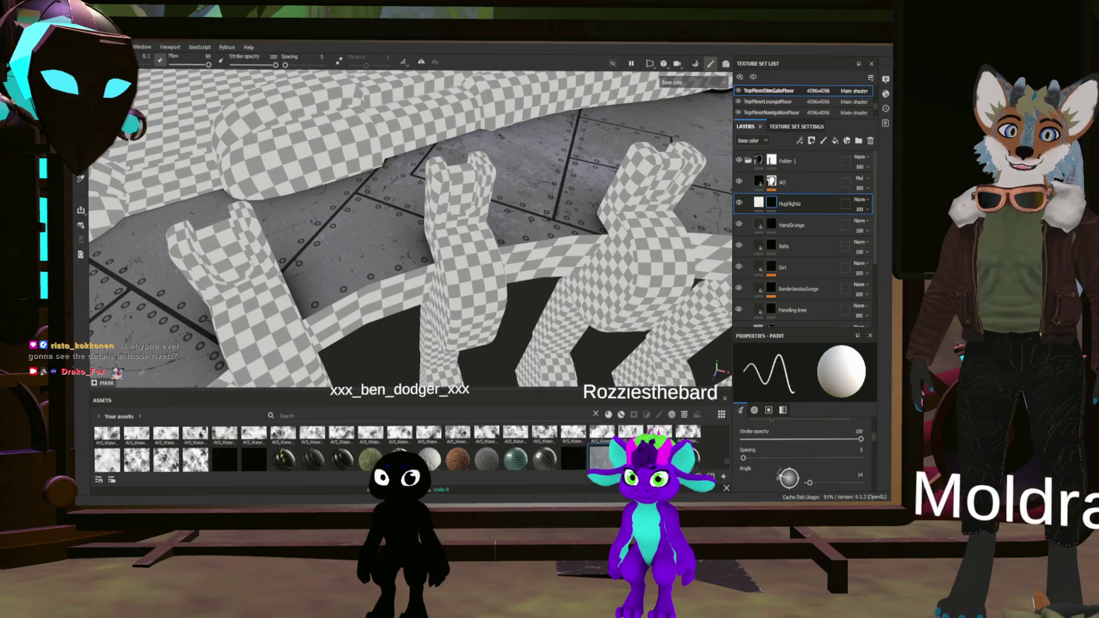
mouse_move(410, 228)
alt+mouse_down()
mouse_move(398, 254)
mouse_move(406, 244)
mouse_move(429, 265)
alt+mouse_up()
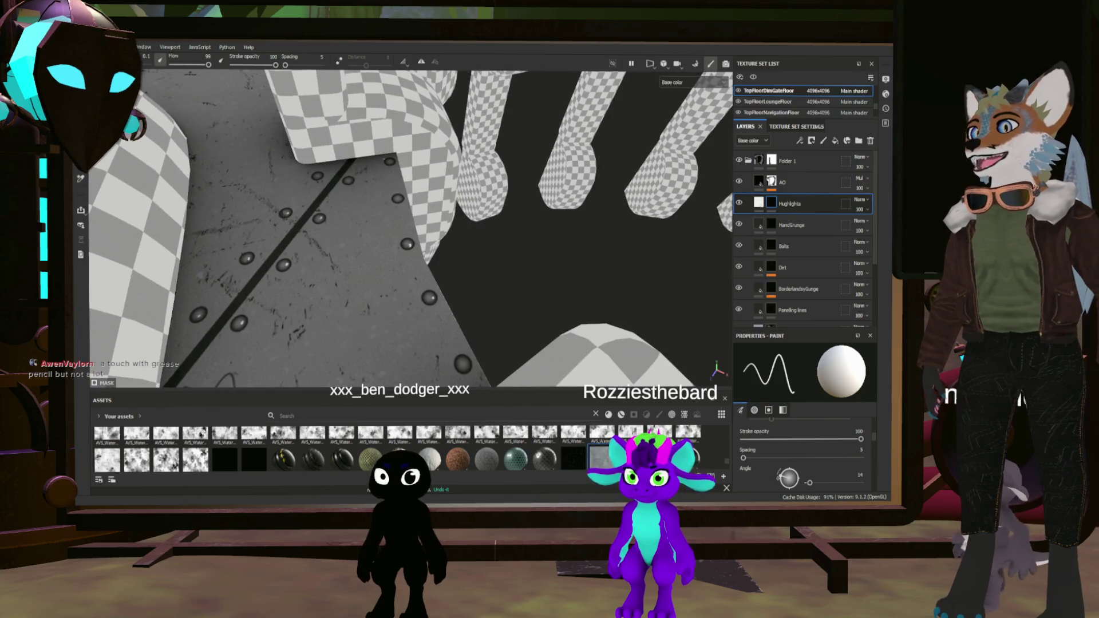